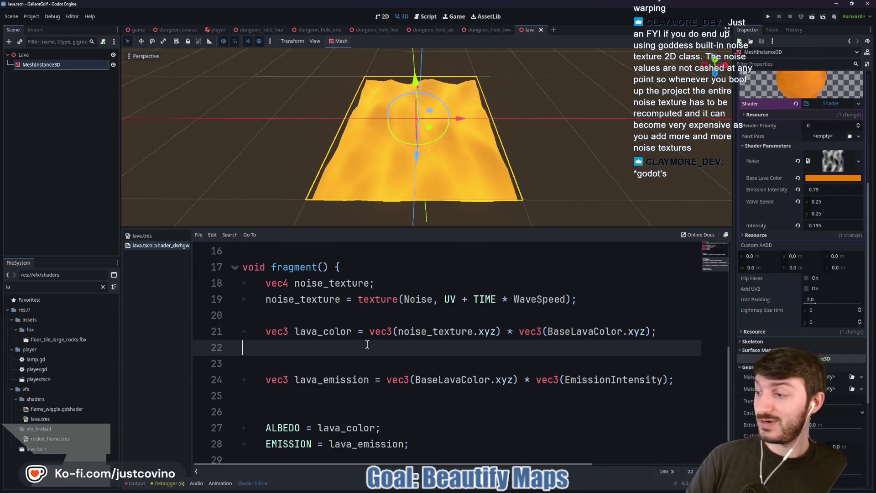
Review the lava shader's fragment code and the lava_color line.
left_click(414, 319)
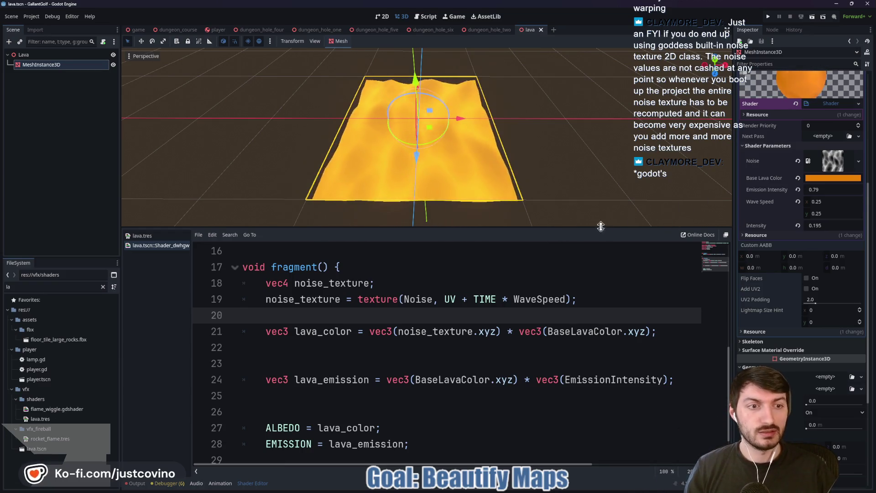
scroll(358, 293, "down", 1)
left_click(327, 314)
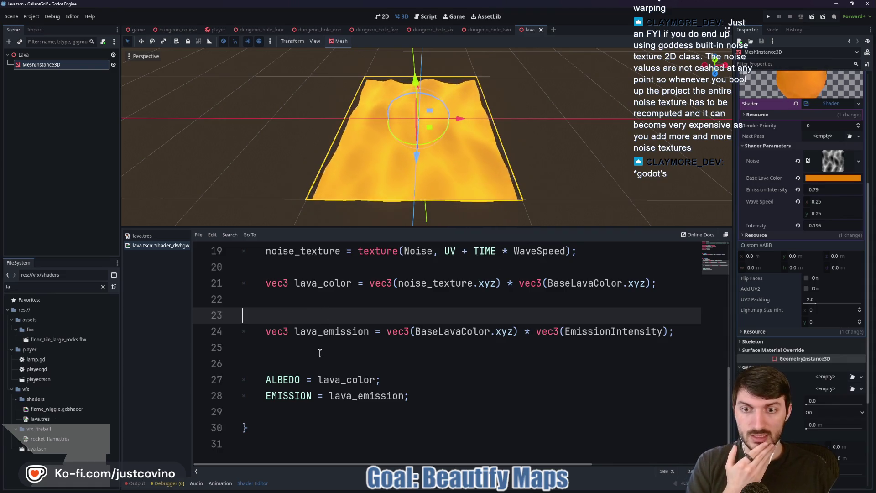
scroll(354, 360, "up", 1)
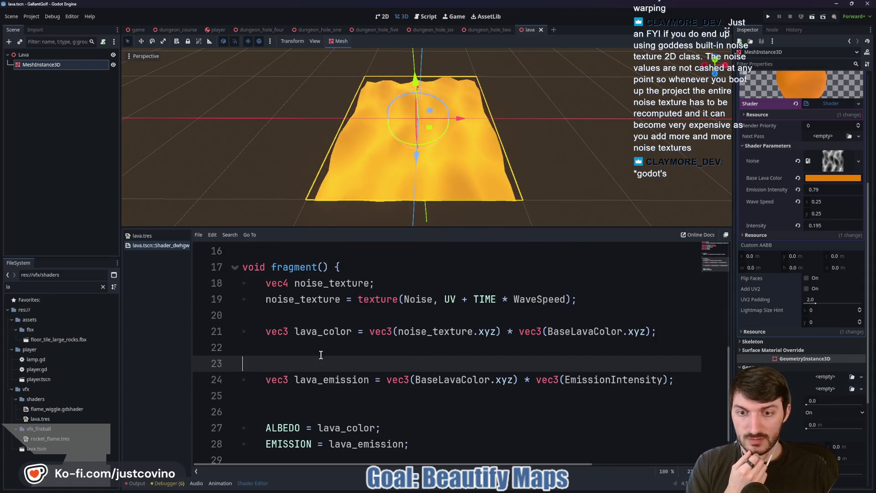
left_click(346, 347)
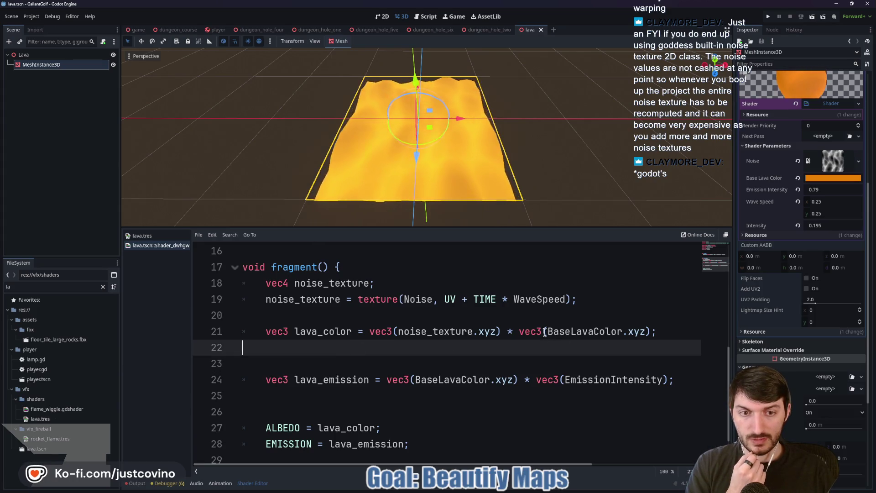
double_click(326, 334)
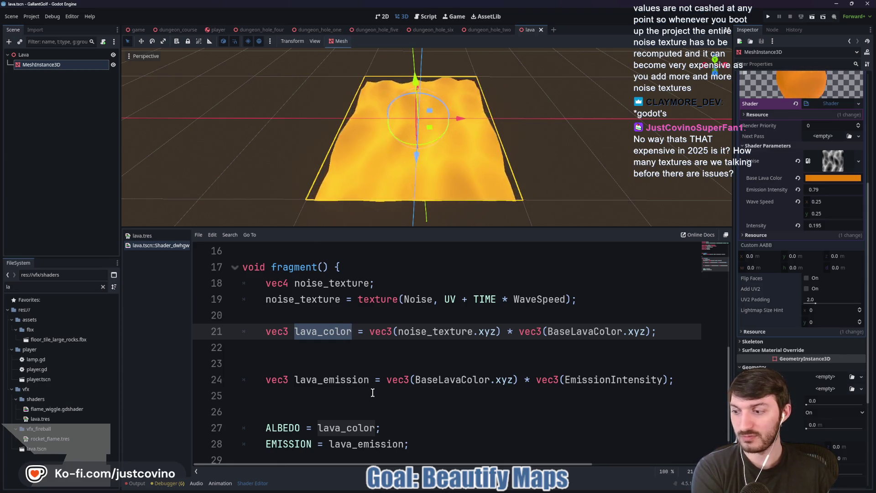
Check the vertex function and uniforms, then switch to the dungeon_hole_one scene.
scroll(344, 351, "up", 2)
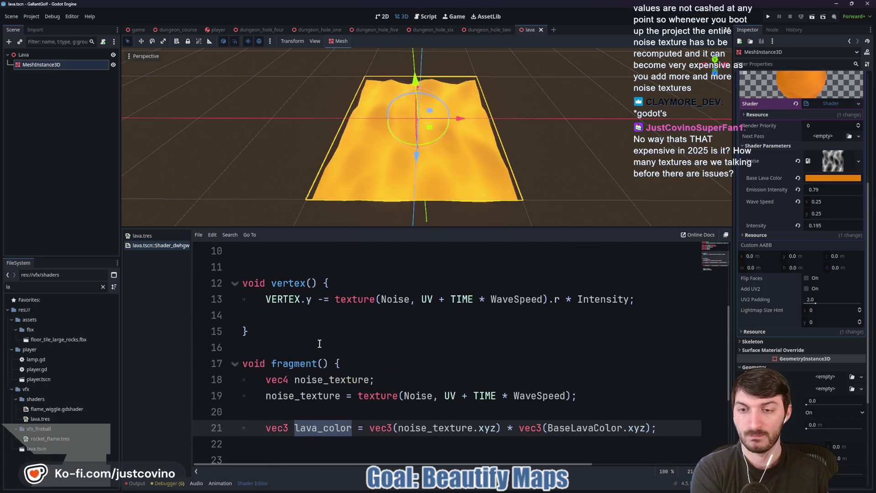
left_click(319, 335)
scroll(326, 351, "up", 1)
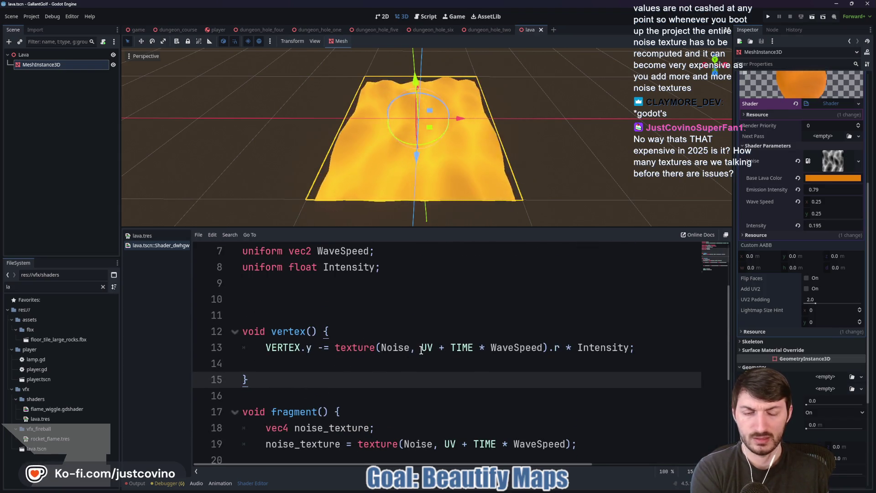
left_click(346, 292)
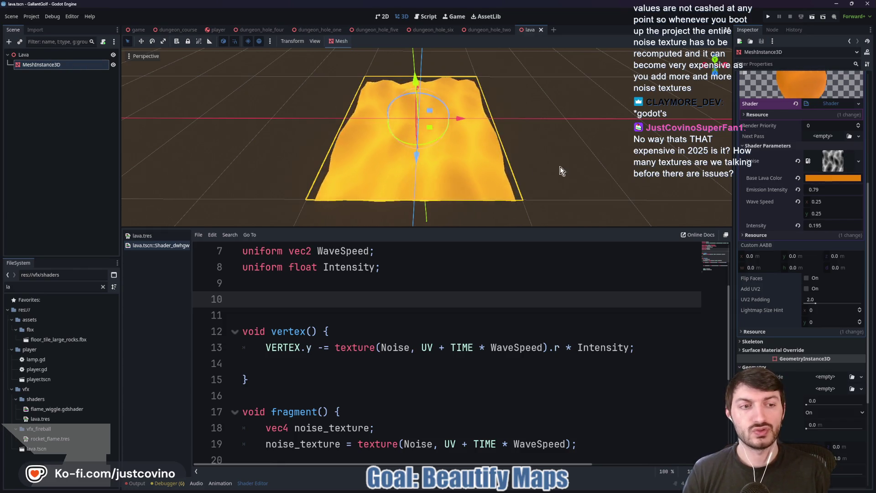
left_click(313, 31)
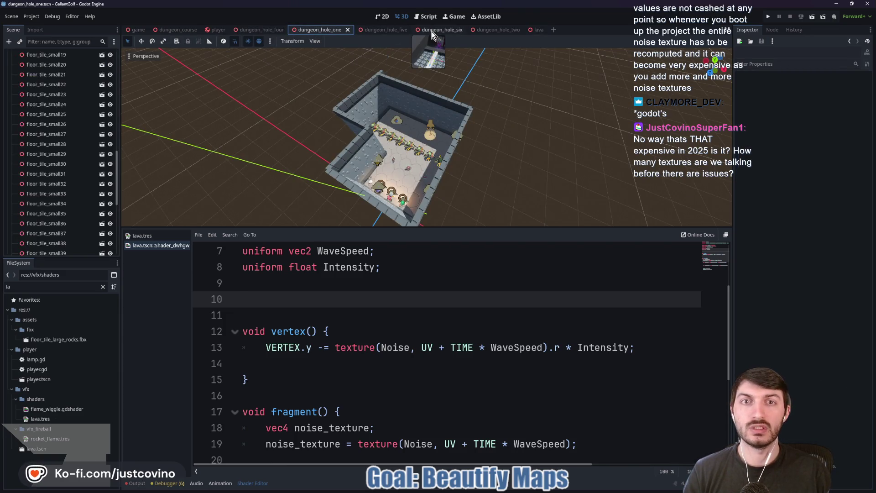
In dungeon_hole_two, instance lava.tscn and drag it into the corridor.
left_click(497, 30)
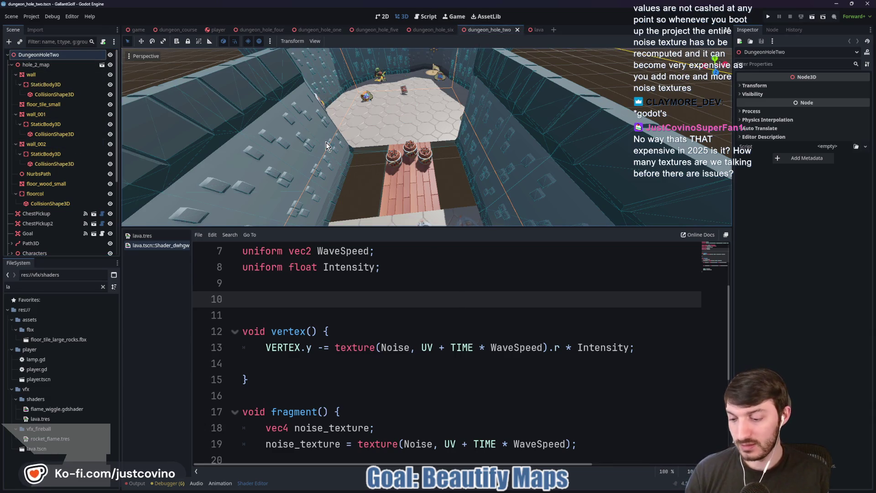
key("ctrl+shift+o")
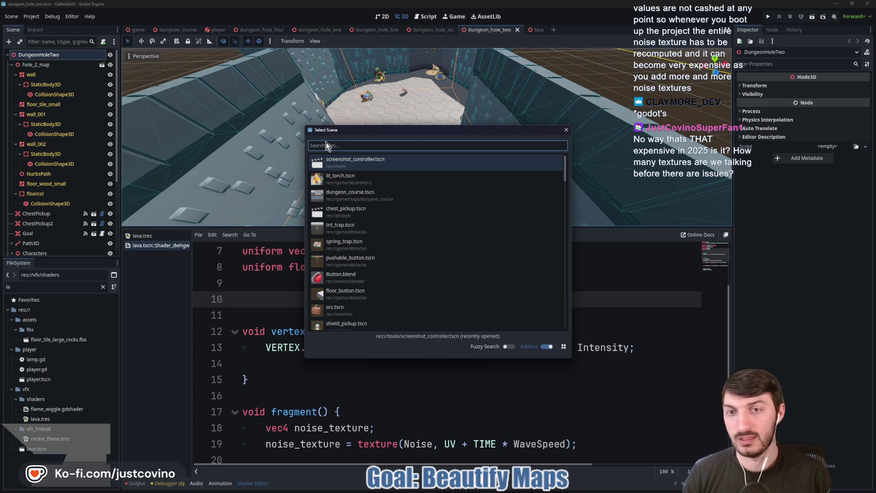
type("lava")
key("Return")
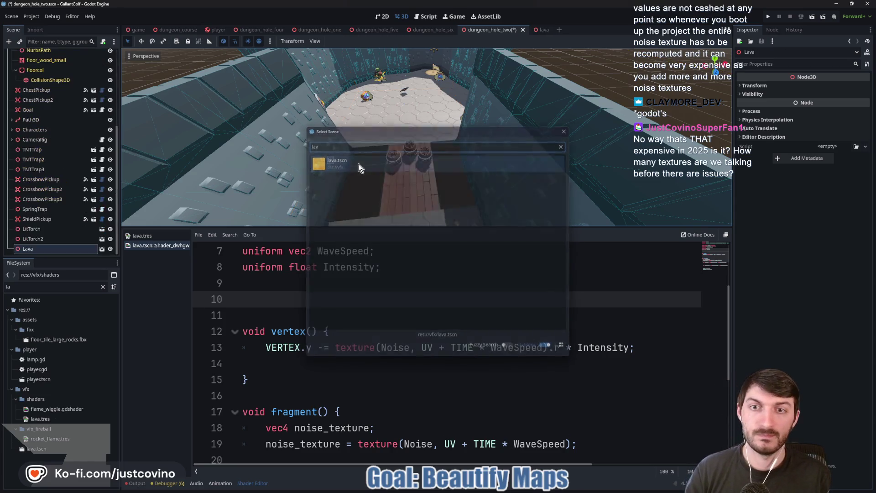
scroll(371, 162, "down", 5)
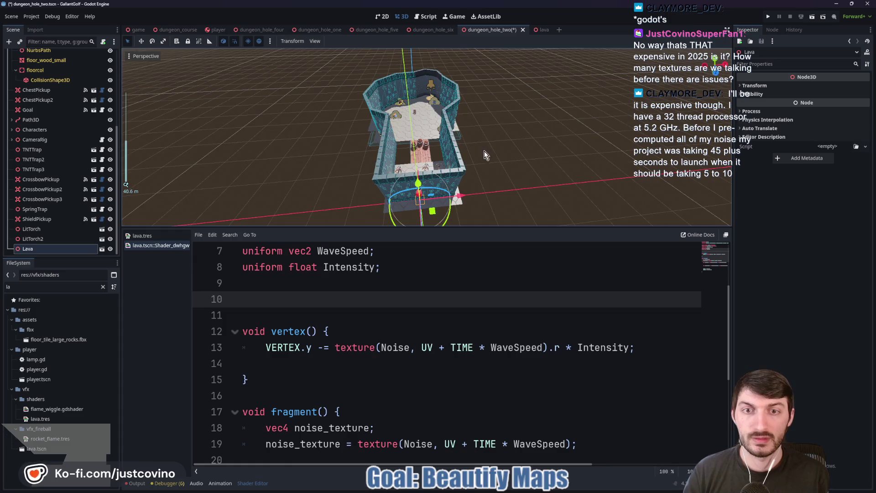
mouse_move(484, 155)
left_mouse_down()
mouse_move(374, 171)
mouse_move(389, 178)
left_mouse_up()
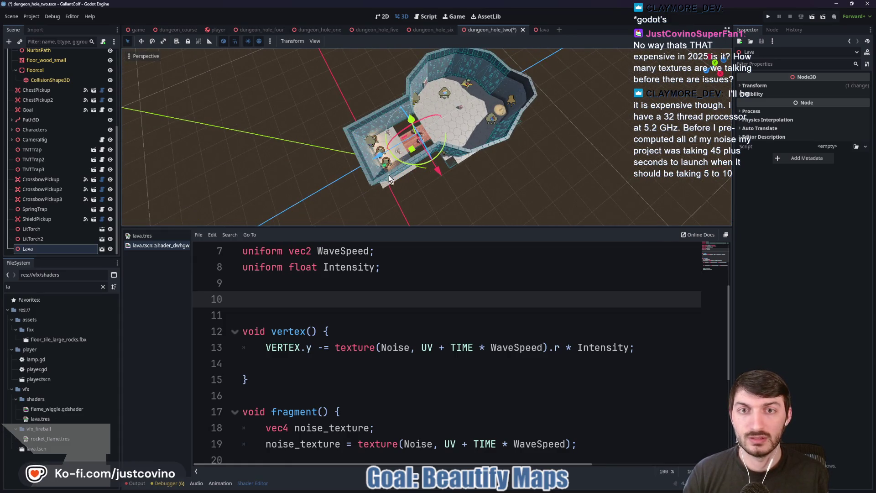
Confirm the lava sits beside the barrels, save dungeon_hole_two, and return to the lava scene.
scroll(429, 159, "up", 5)
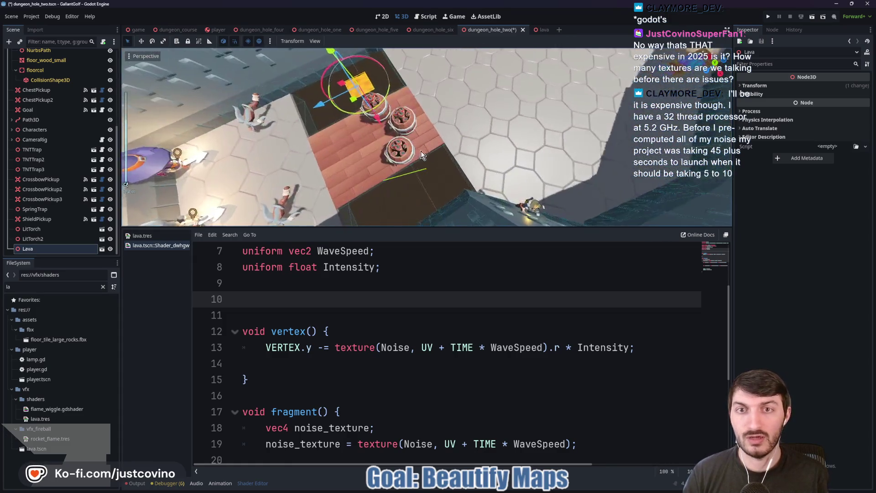
mouse_move(421, 151)
left_mouse_down()
mouse_move(374, 160)
mouse_move(382, 190)
mouse_move(413, 157)
left_mouse_up()
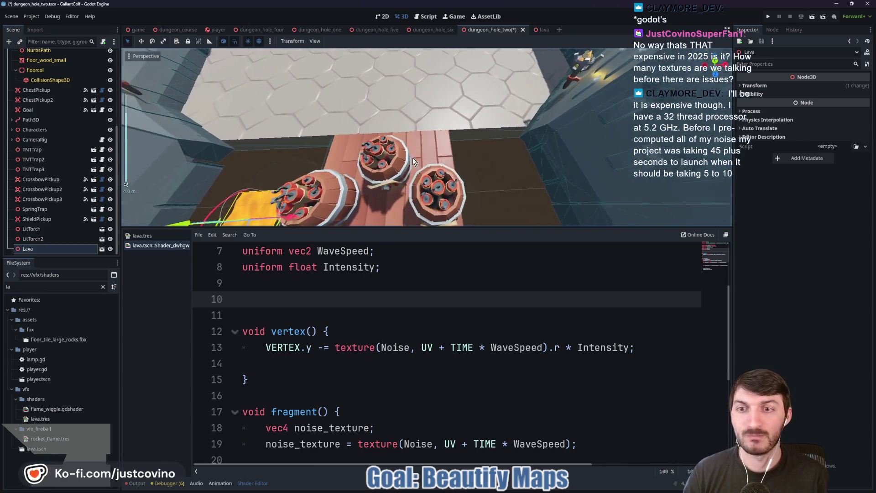
scroll(413, 157, "down", 3)
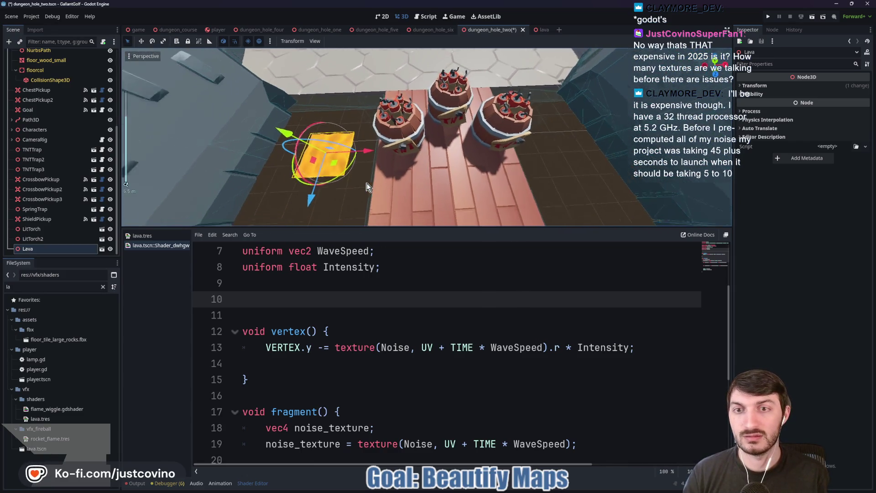
mouse_move(368, 186)
left_mouse_down()
mouse_move(453, 155)
mouse_move(429, 170)
mouse_move(370, 179)
left_mouse_up()
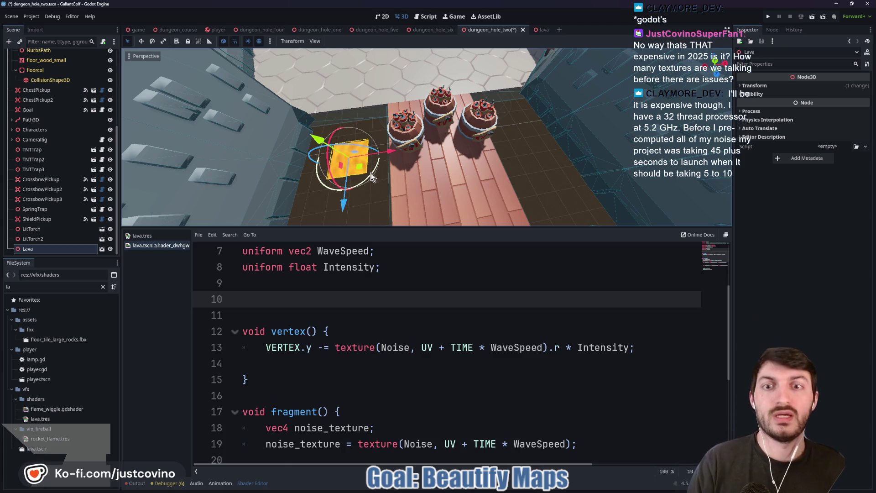
key("ctrl+s")
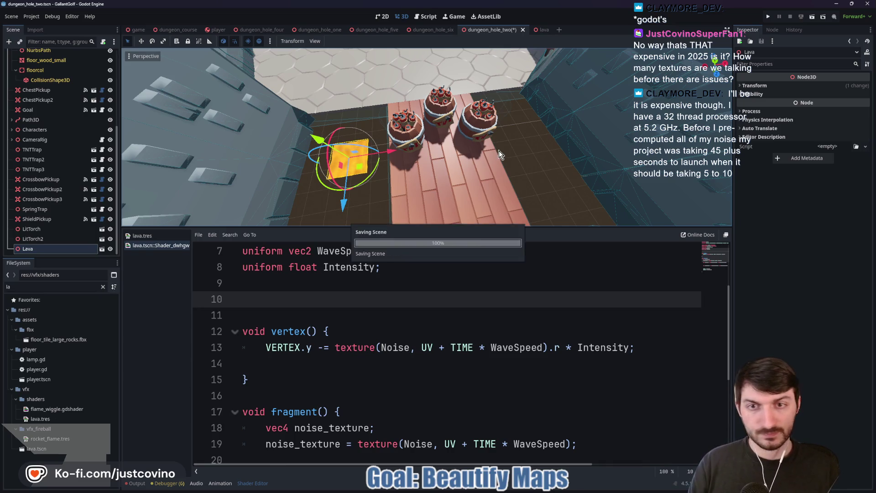
left_click(534, 31)
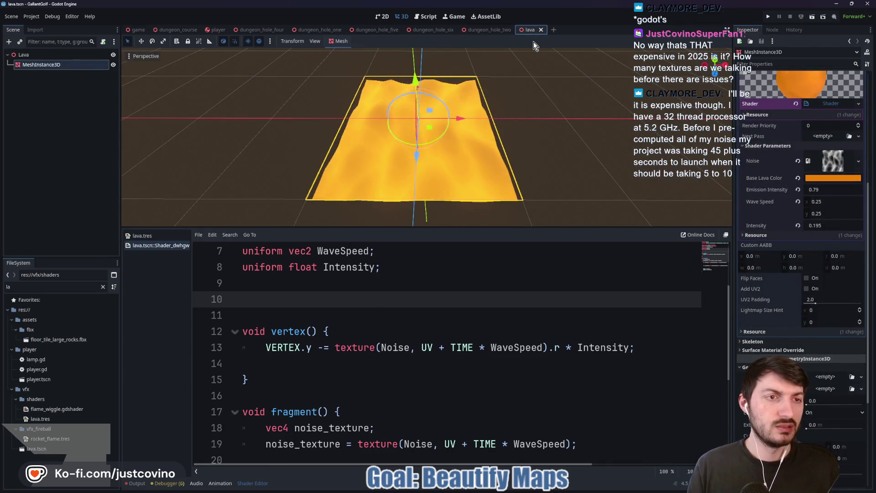
Instance the hit_box scene as a child of the Lava root node.
left_click(43, 55)
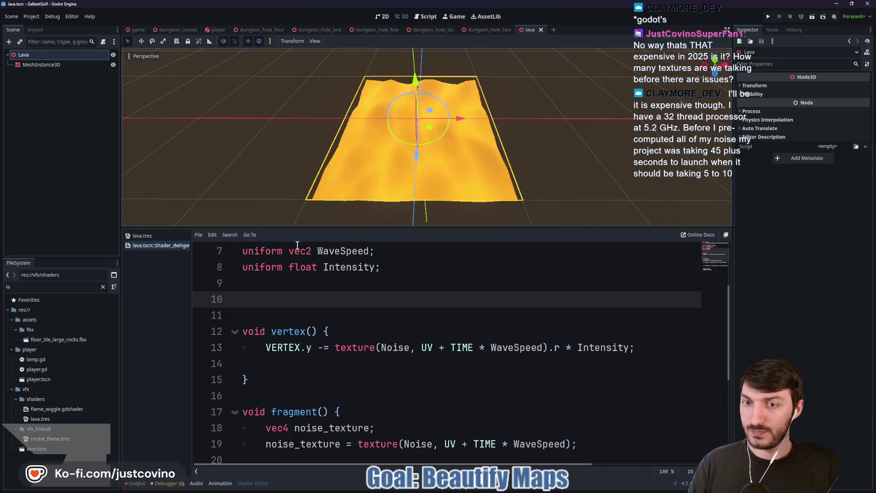
left_click_drag(297, 228, 294, 372)
scroll(363, 245, "down", 3)
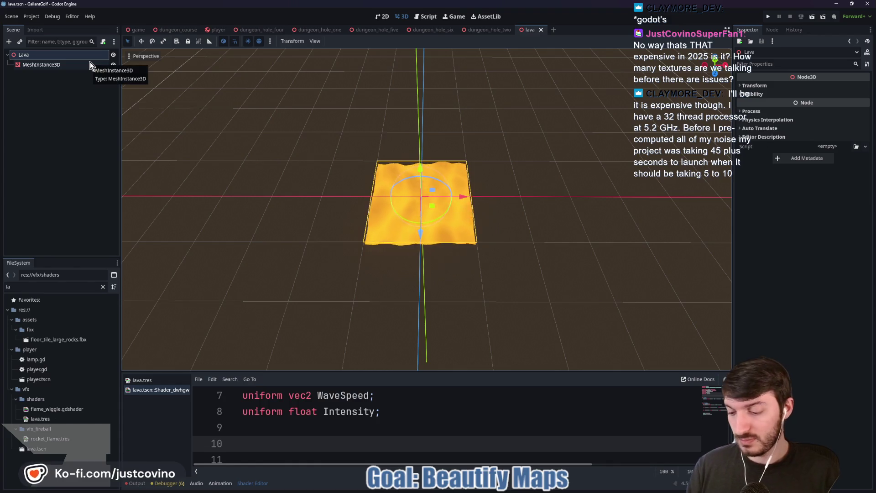
key("ctrl+shift+o")
type("hitbox")
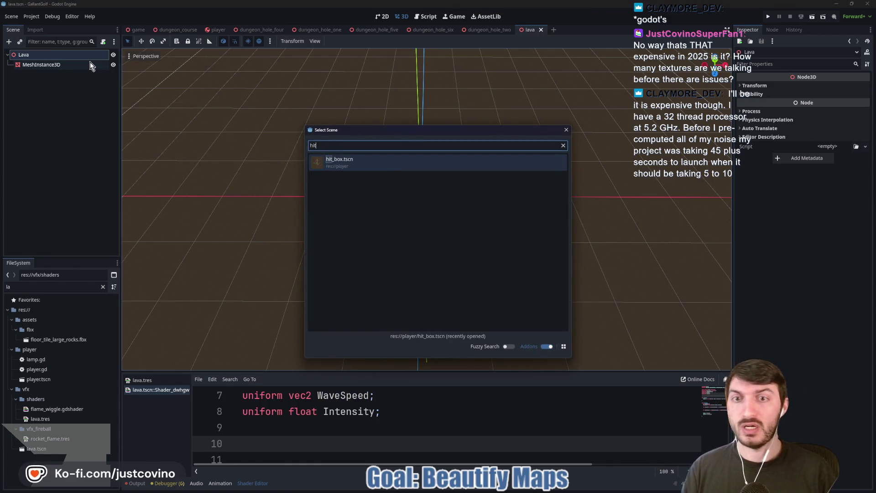
key("Return")
Give HitBox a CollisionShape3D with a BoxShape3D flattened to about 0.5 tall, then save.
key("ctrl+a")
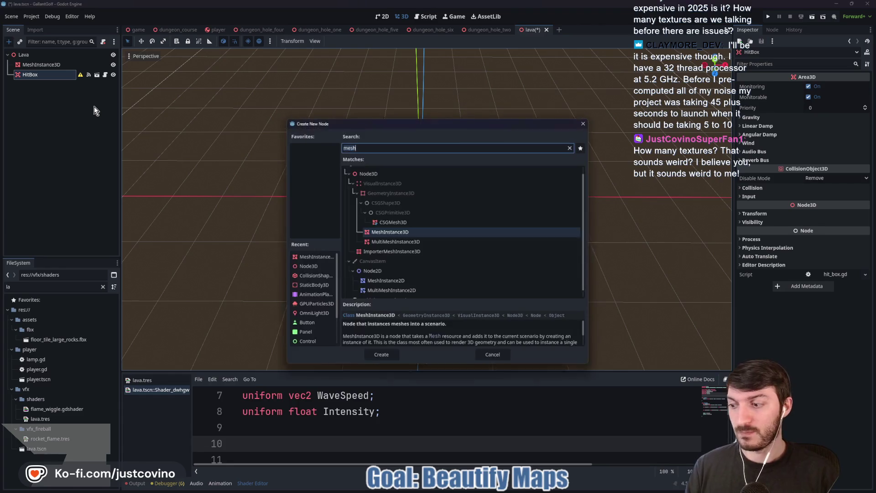
type("colli")
key("Return")
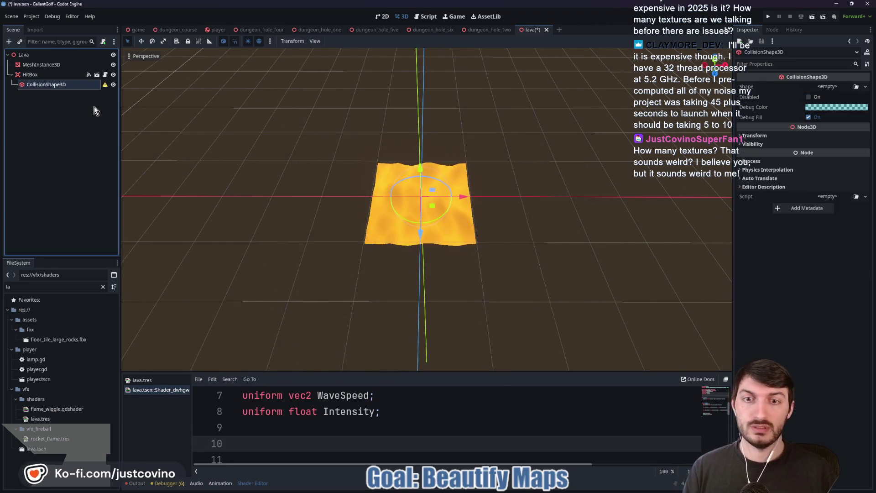
left_click(827, 87)
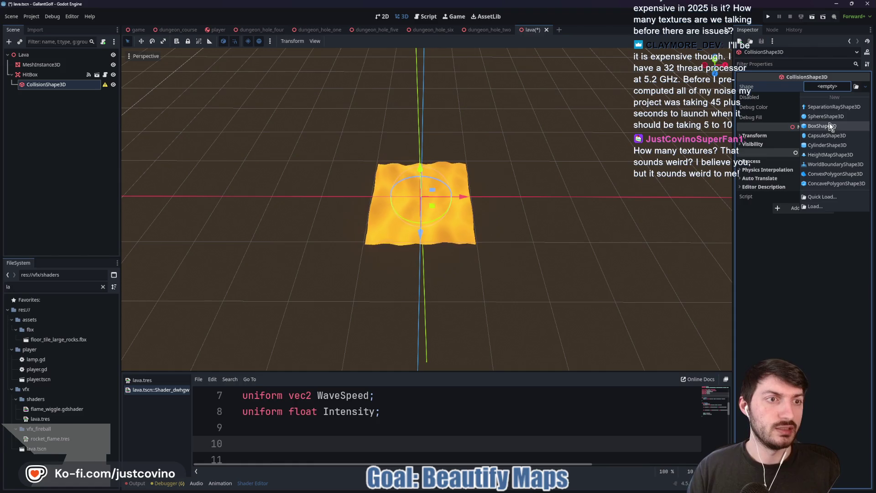
left_click(828, 97)
mouse_move(524, 165)
left_mouse_down()
mouse_move(438, 123)
mouse_move(431, 176)
mouse_move(431, 167)
left_mouse_up()
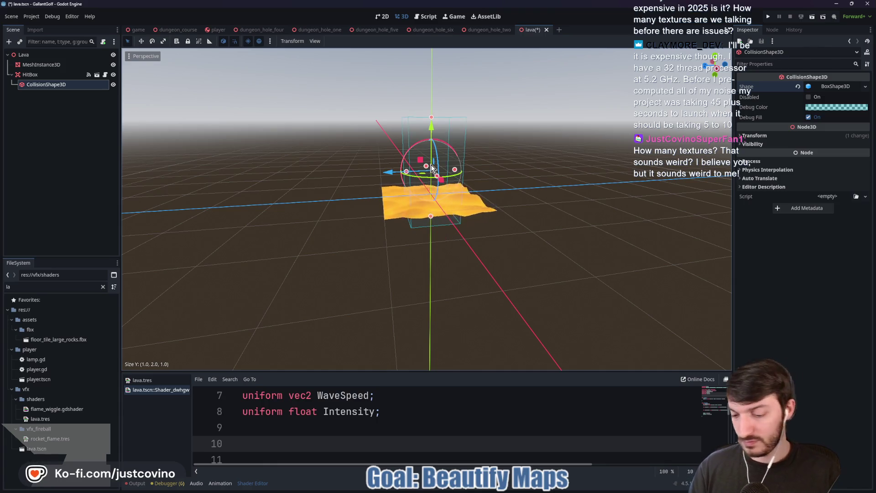
mouse_move(431, 120)
left_mouse_down()
mouse_move(432, 203)
mouse_move(431, 194)
left_mouse_up()
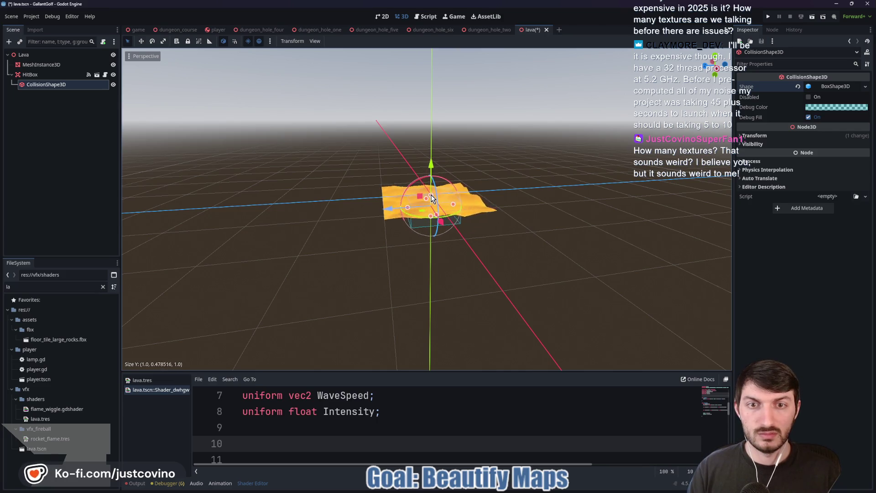
mouse_move(504, 209)
left_mouse_down()
mouse_move(636, 245)
mouse_move(493, 214)
mouse_move(597, 215)
left_mouse_up()
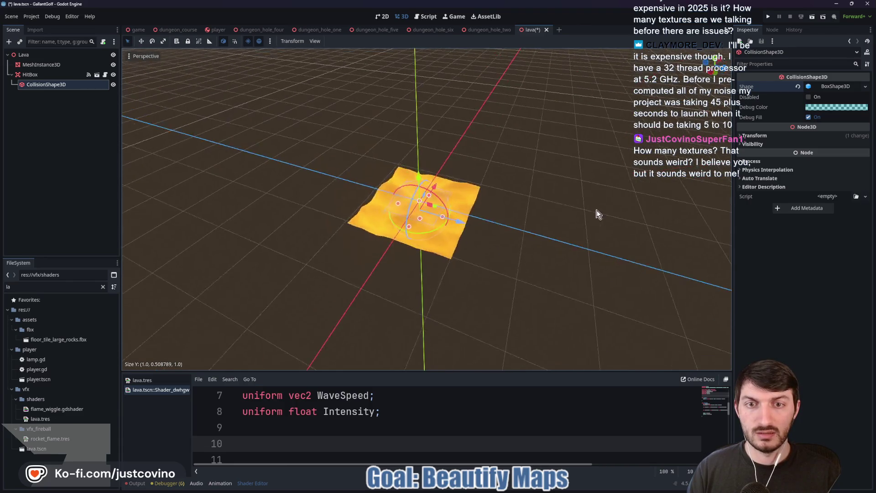
key("ctrl+s")
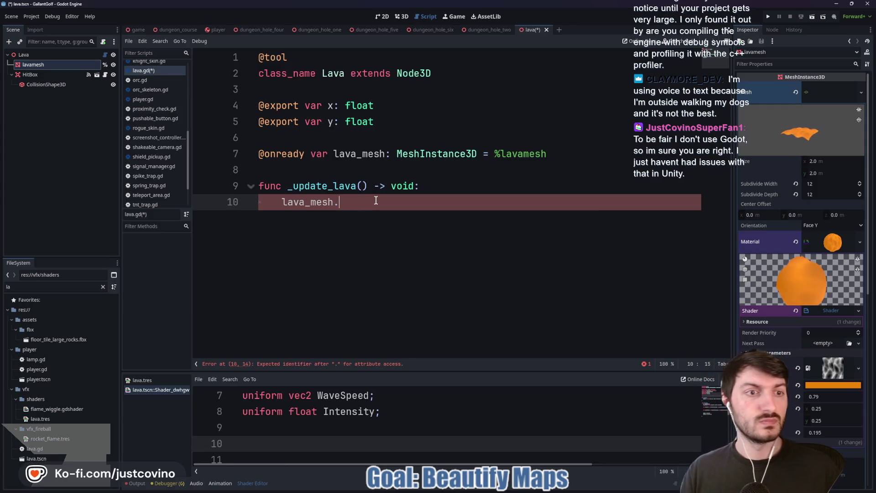
Write the mesh.size reference in _update_lava and check the plane mesh's properties.
type("si")
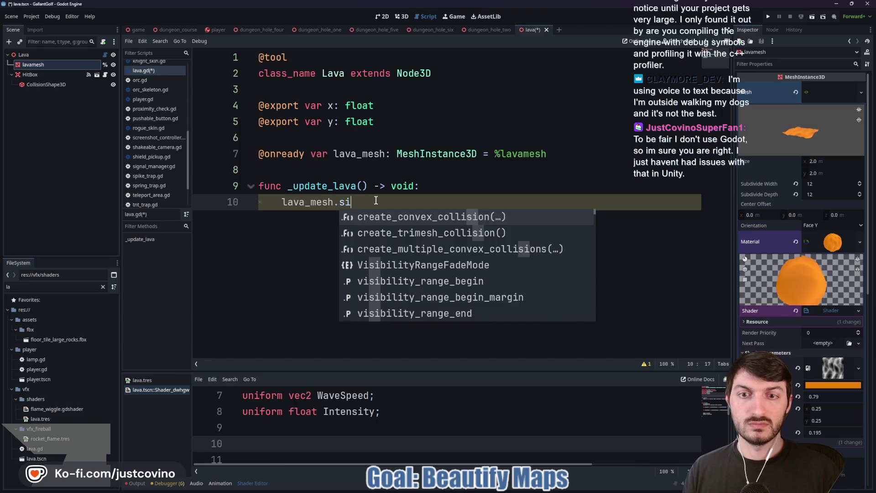
type("z")
key("BackSpace")
key("BackSpace")
key("BackSpace")
type("mesg")
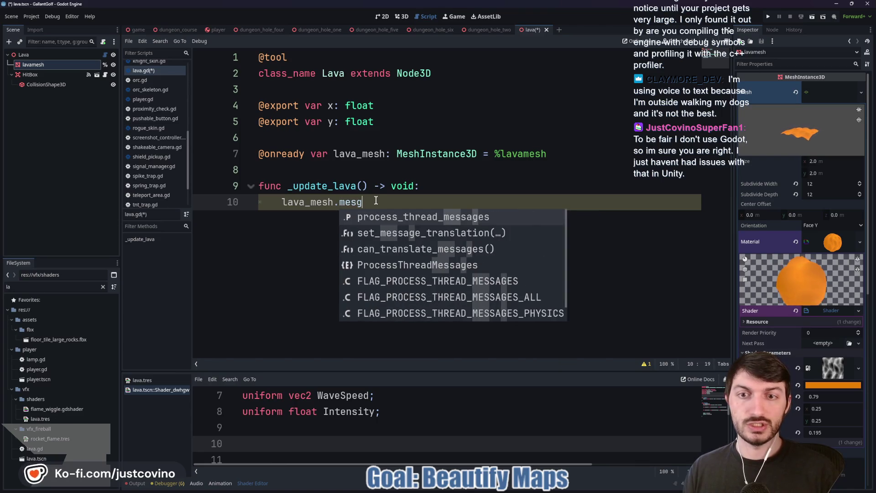
key("BackSpace")
type("h.size")
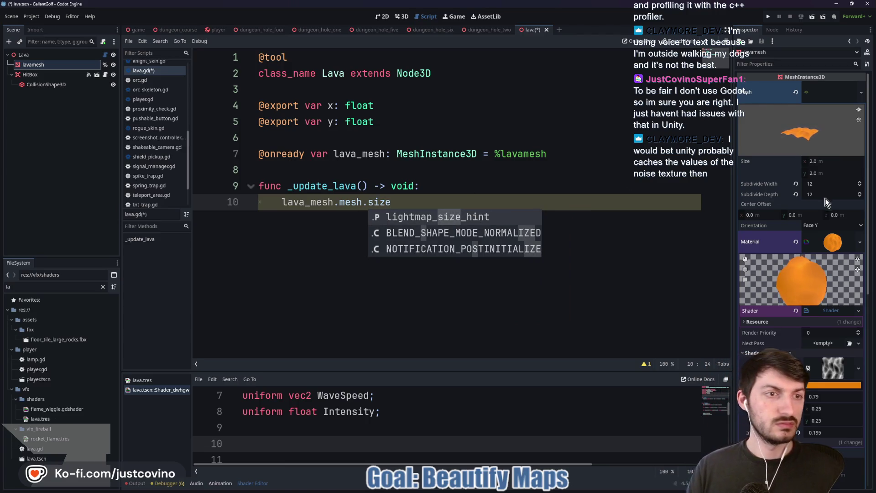
left_click(830, 96)
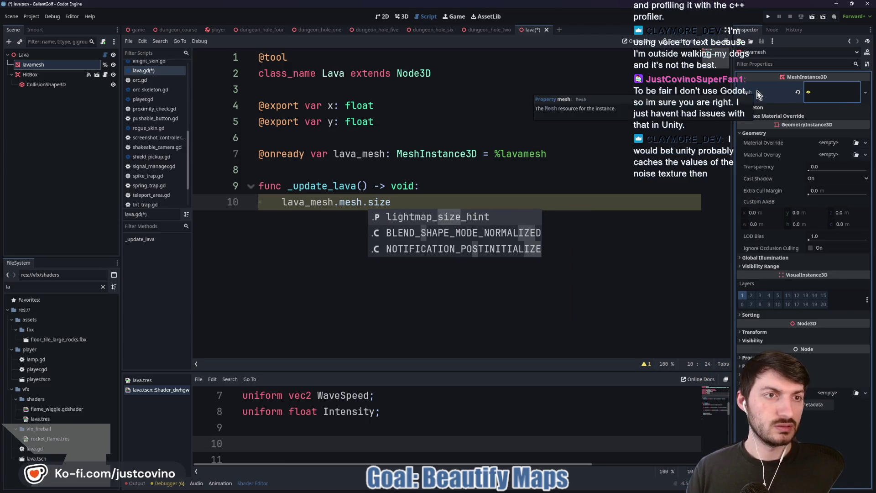
left_click(825, 93)
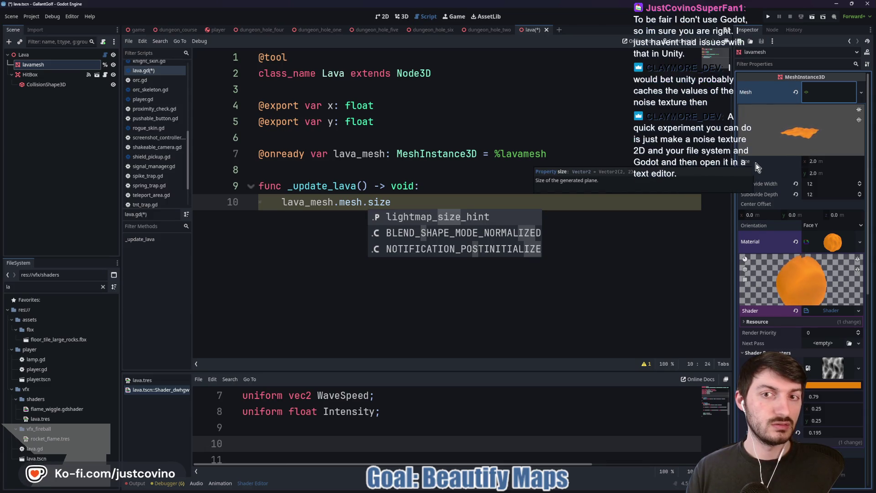
Change the x export to a Vector2 size and delete the y export line, then save.
left_click(374, 120)
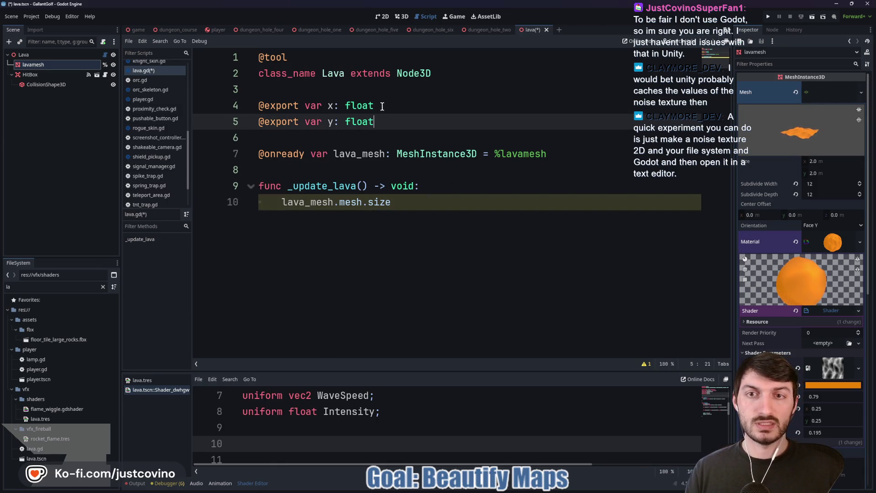
left_click(382, 106)
left_click_drag(381, 121, 258, 120)
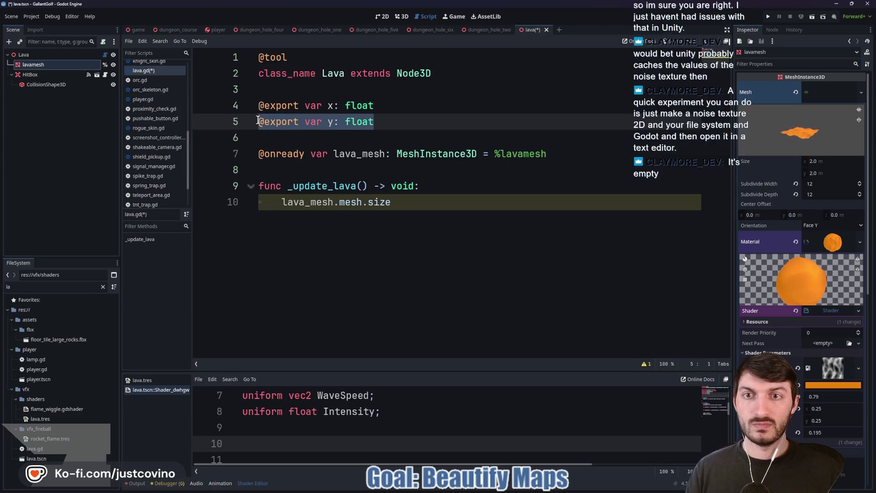
left_click(335, 105)
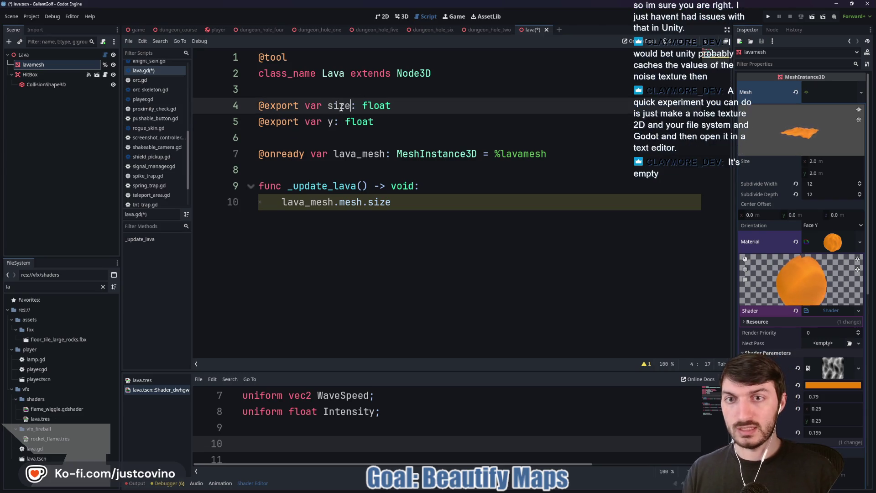
left_click(364, 106)
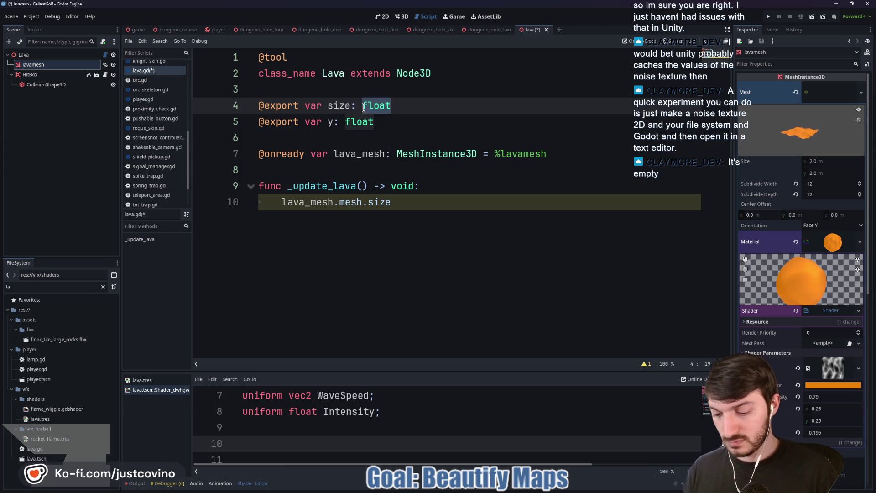
type("Vector2")
left_click_drag(373, 122, 235, 128)
key("BackSpace")
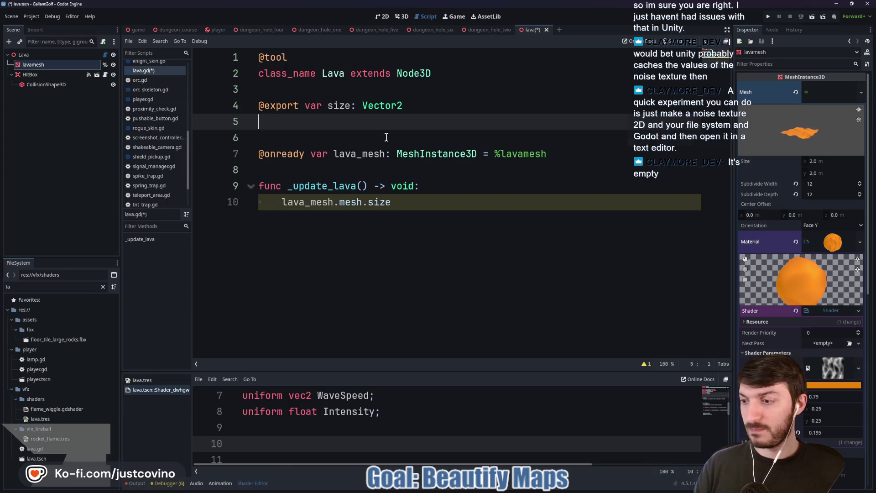
left_click(386, 136)
key("ctrl+s")
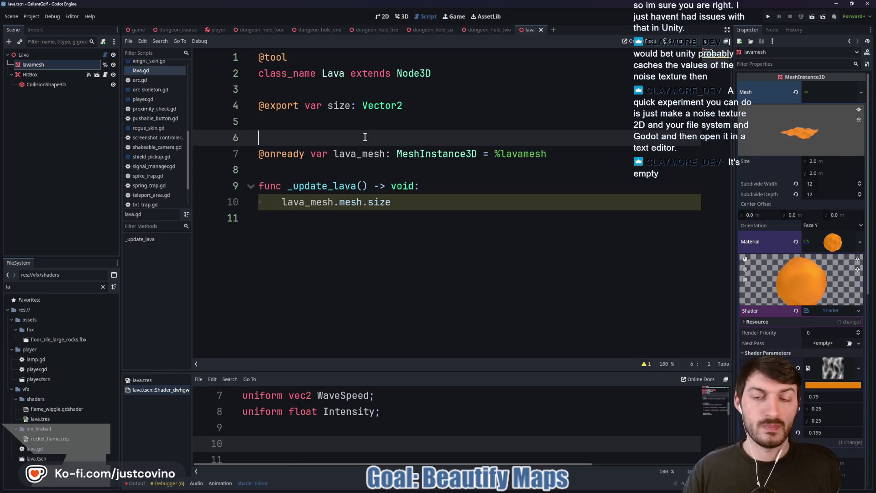
Finish the assignment as lava_mesh.mesh.size = size and save the script.
left_click(400, 201)
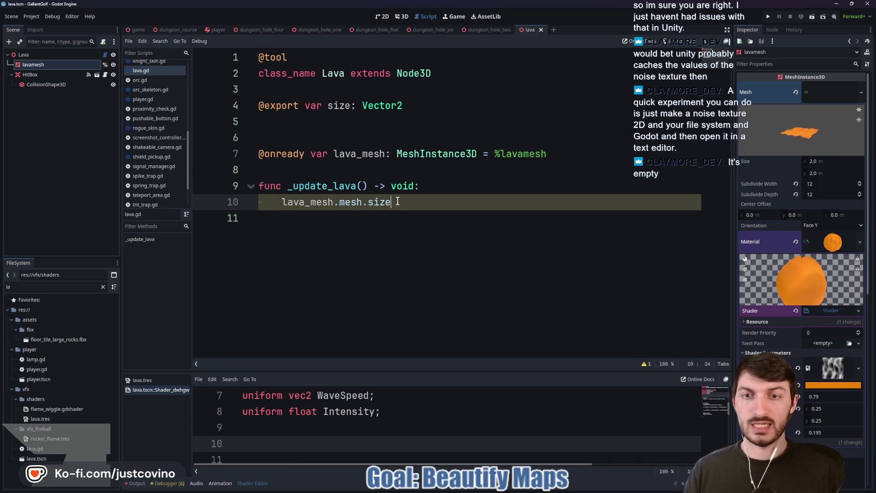
type("size")
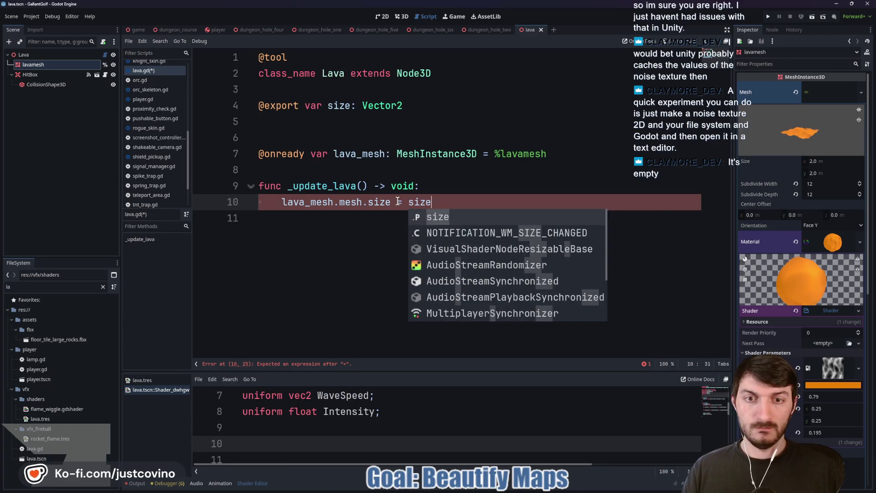
key("ctrl+s")
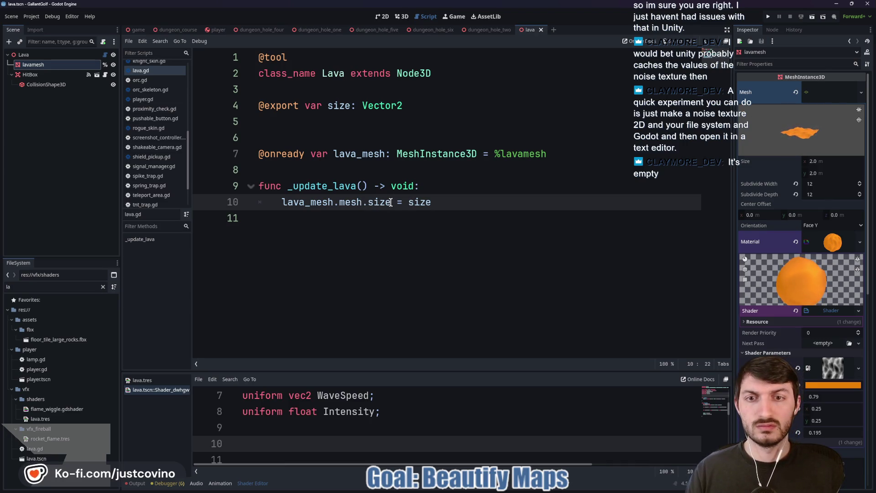
Re-enter the size member from the mesh's autocomplete list to fix the assignment, then save.
left_click_drag(391, 202, 366, 203)
key("BackSpace")
key("BackSpace")
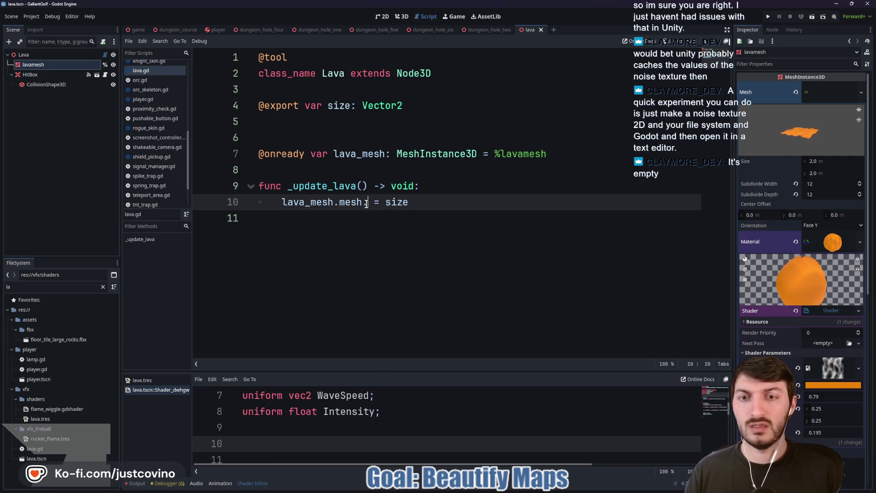
type(".")
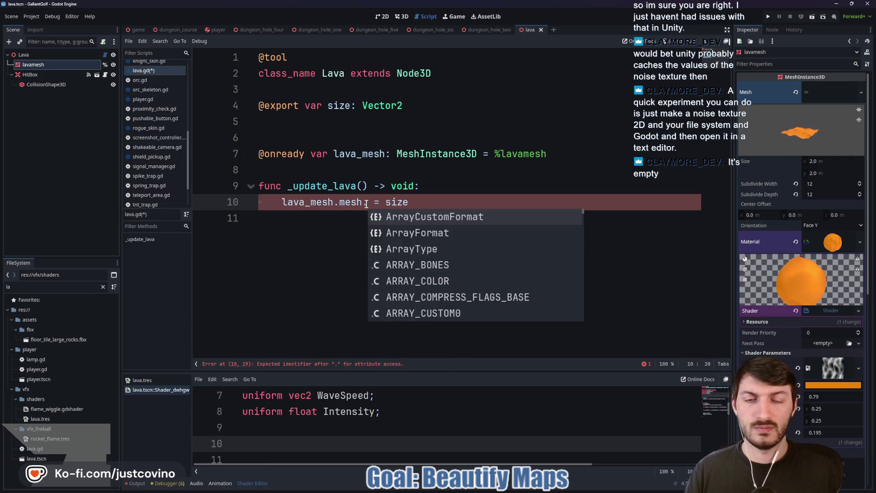
key("Down")
key("Down")
key("Down")
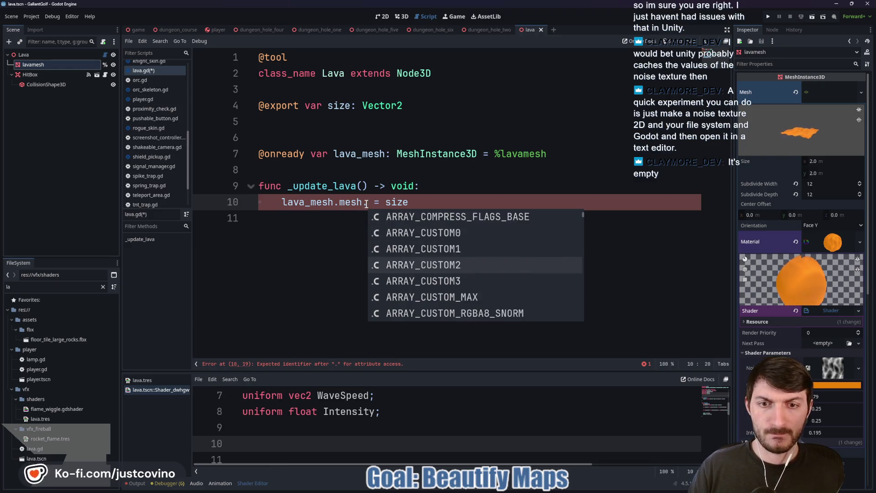
key("Down")
key("Down")
key("Down")
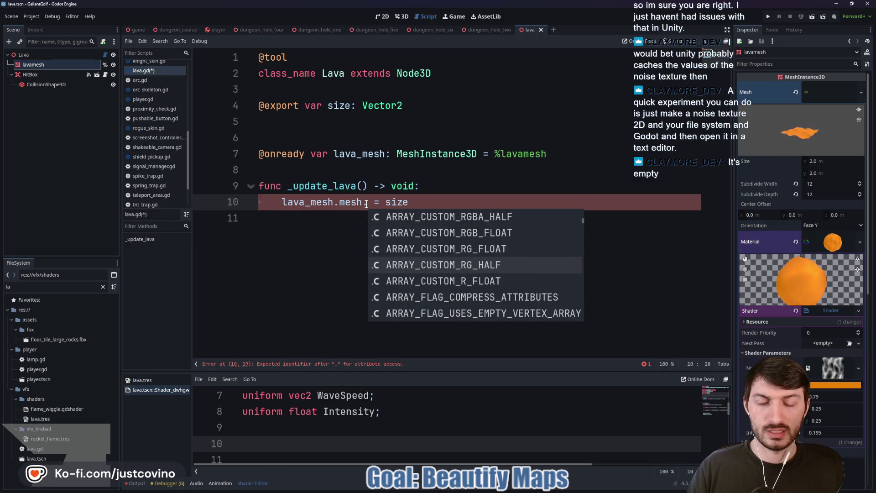
key("Down")
key("Down")
key("Down")
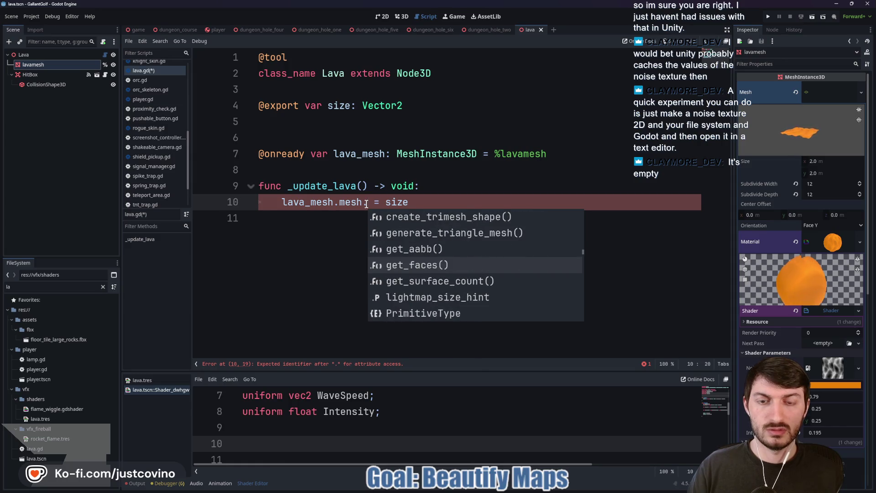
key("Down")
key("Down")
key("Down")
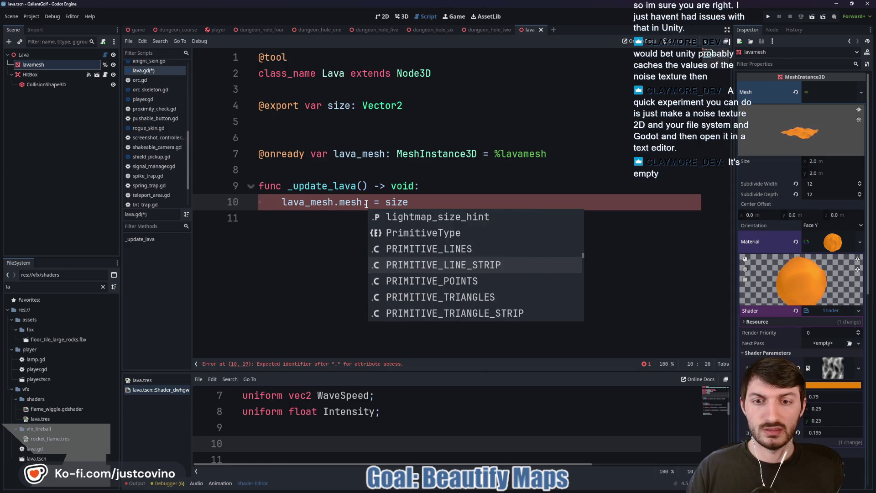
key("Down")
key("Down")
key("Down")
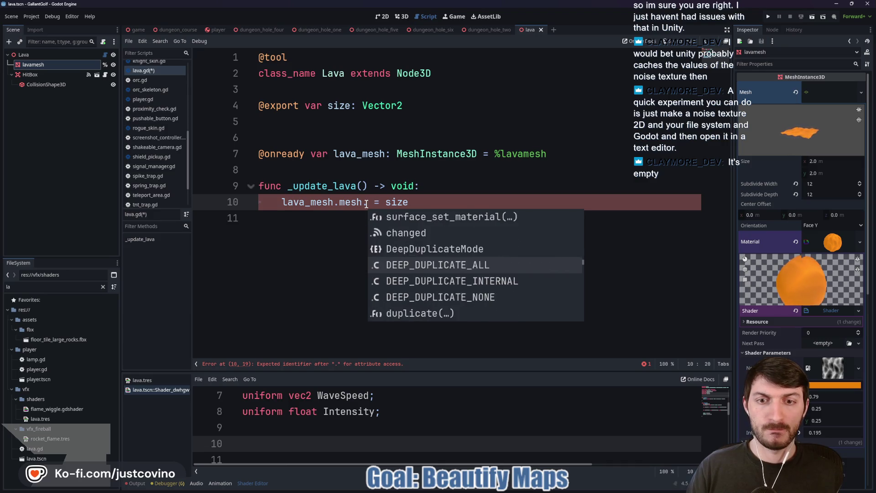
key("Down")
key("Down")
key("Down")
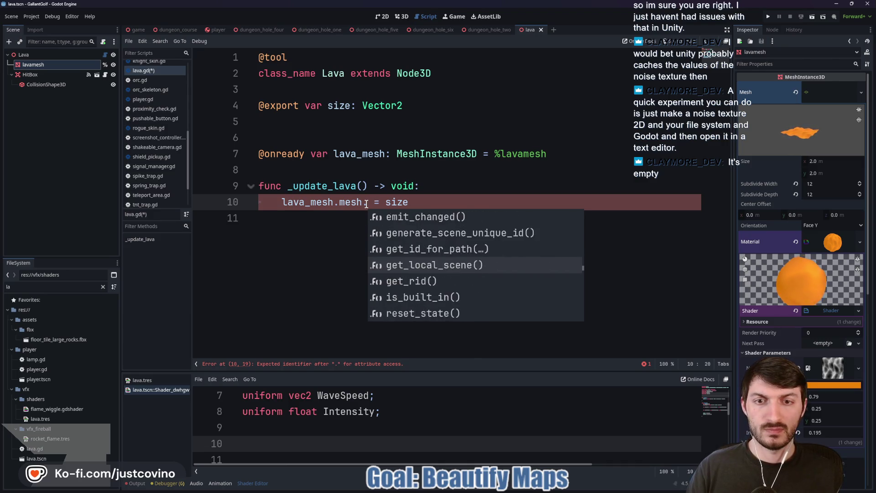
key("Down")
key("Down")
key("Down")
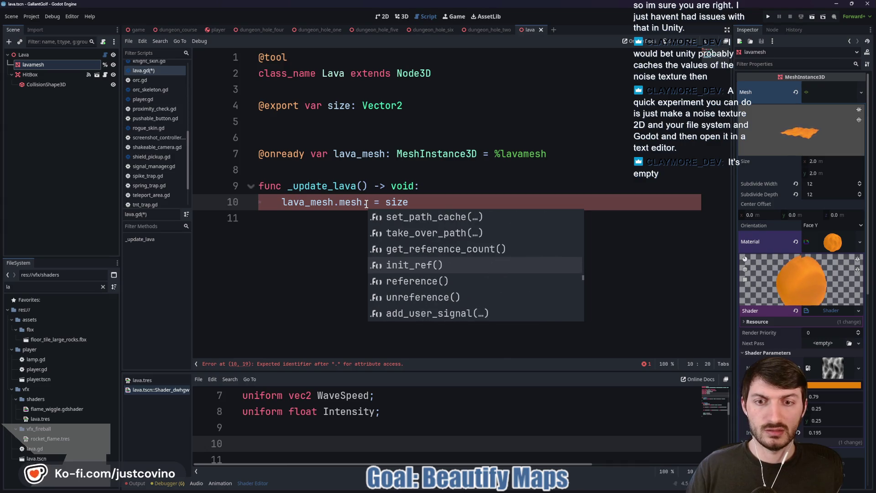
key("Down")
key("Down")
key("Down")
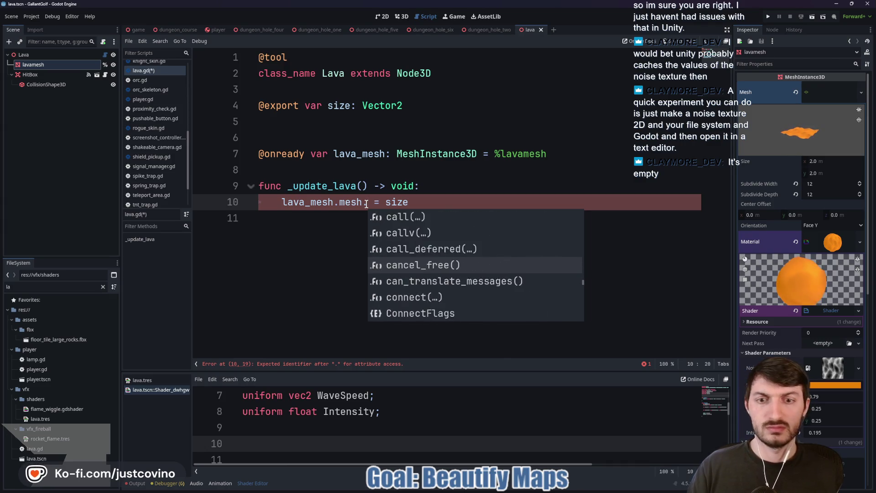
key("Down")
key("Down")
key("Down")
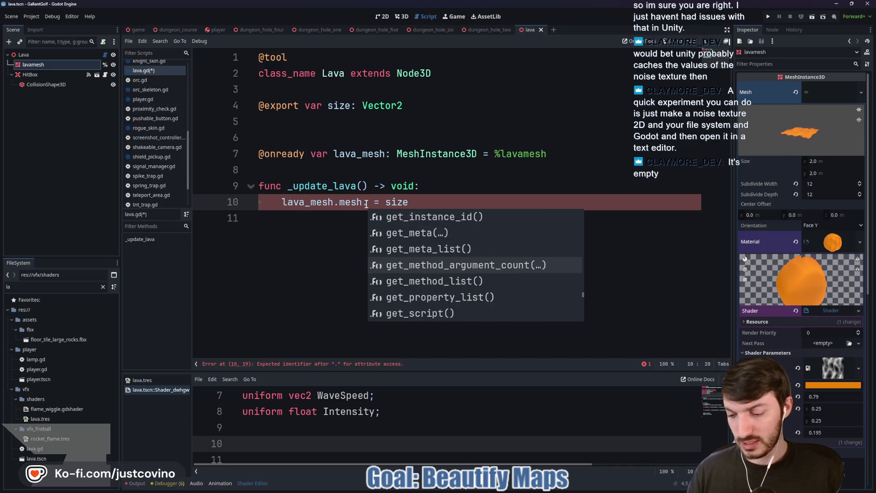
type("size")
left_click(454, 202)
key("ctrl+s")
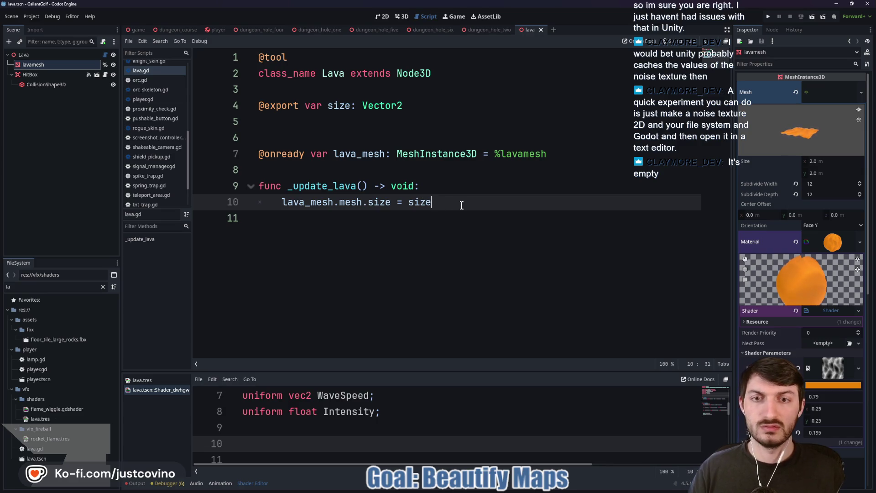
Add a blank line above _update_lava and open a new line below the size export.
left_click(335, 174)
key("Return")
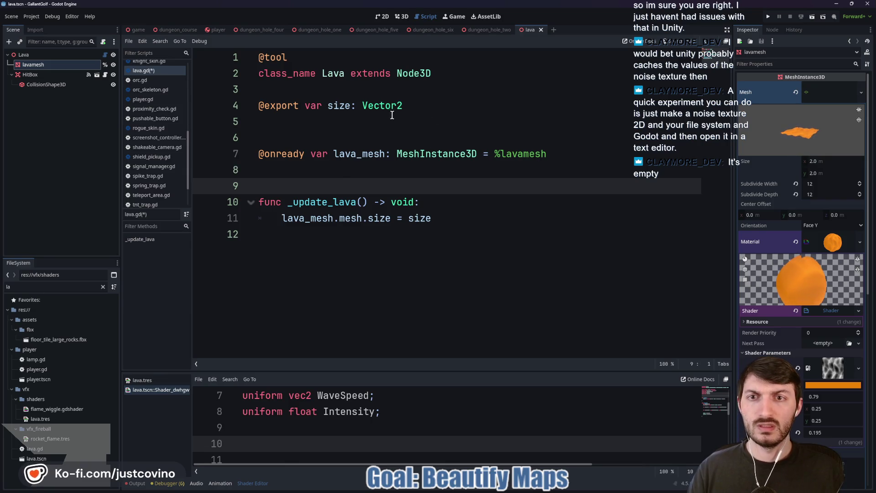
left_click(468, 225)
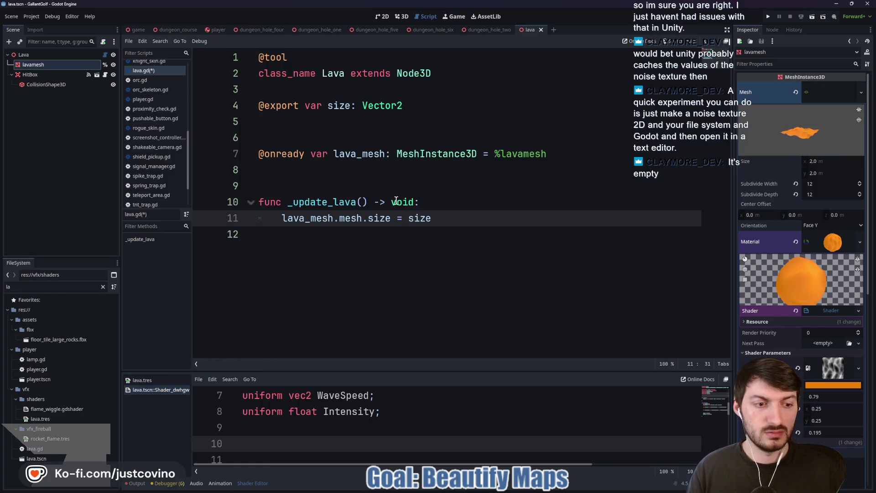
left_click(422, 111)
key("Return")
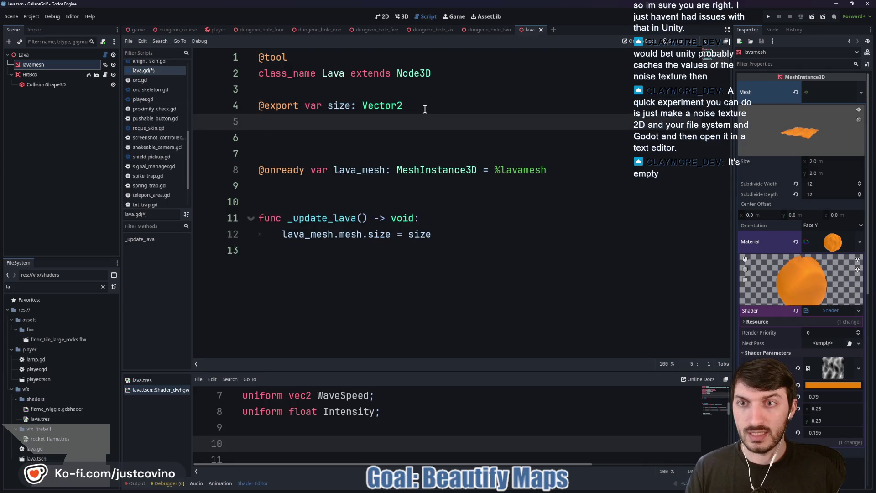
type("@export var wave_speed")
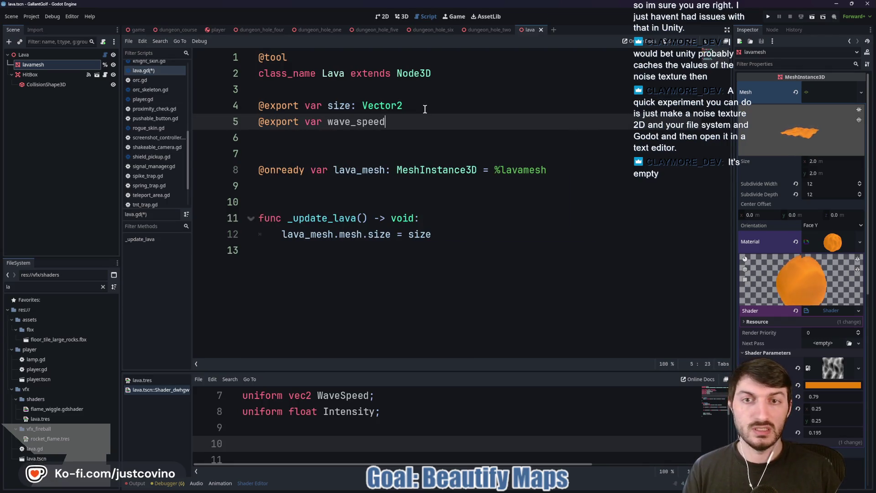
type(": Vector2")
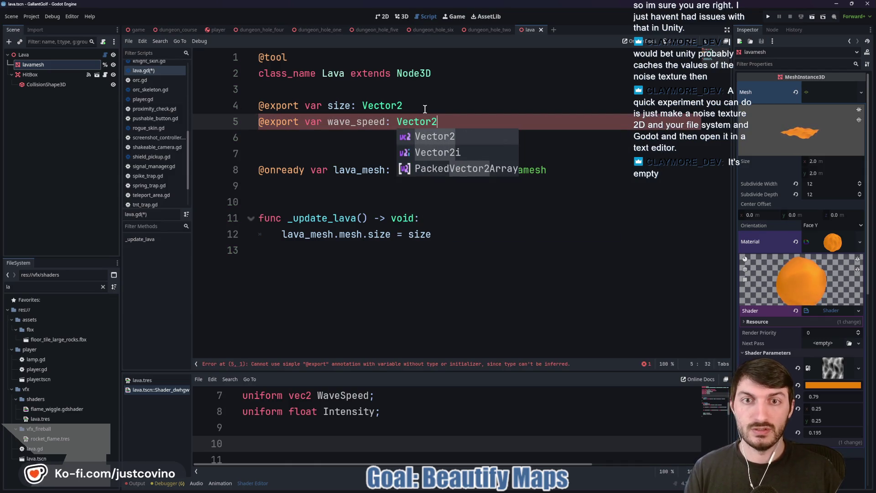
key("Return")
type("@export ")
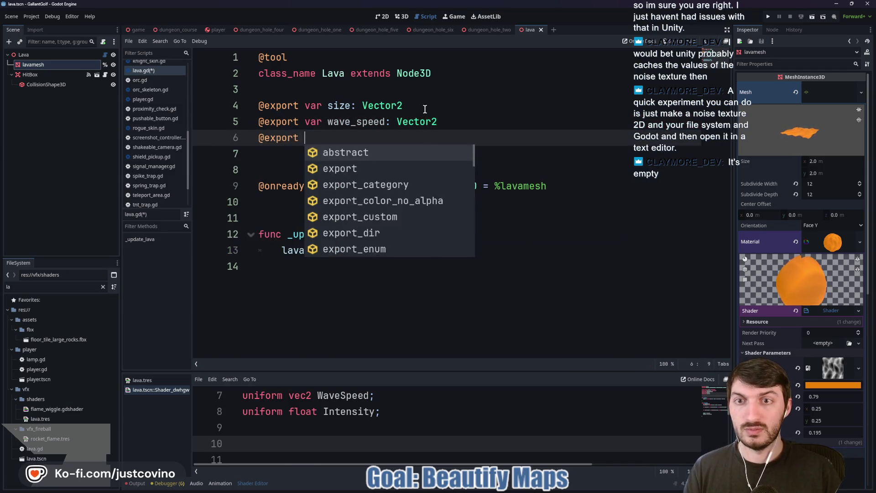
type("var intensity: f")
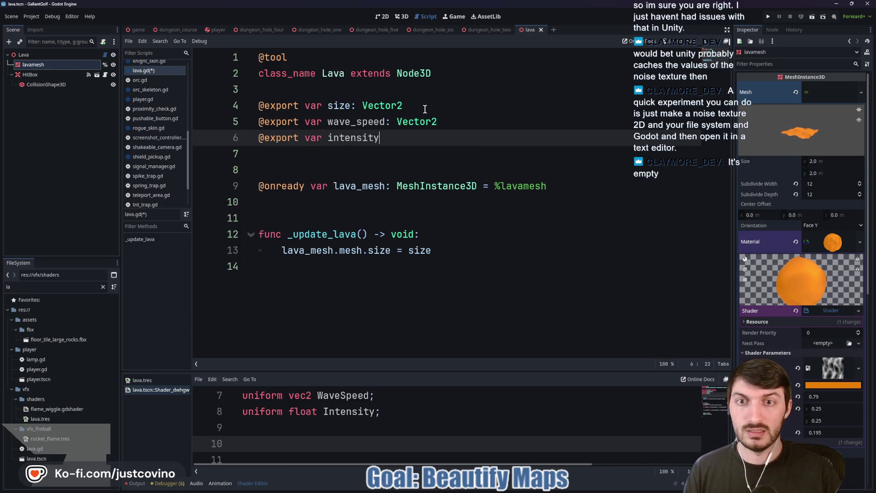
type("loat")
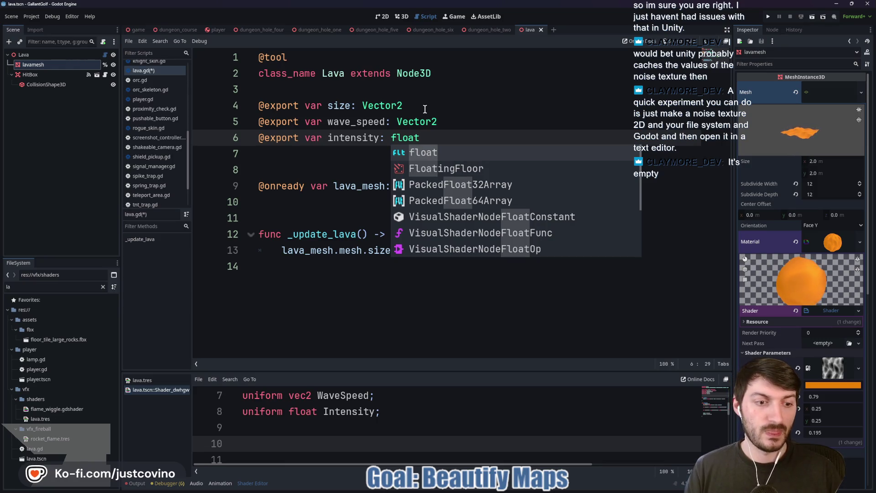
left_click(370, 151)
key("ctrl+s")
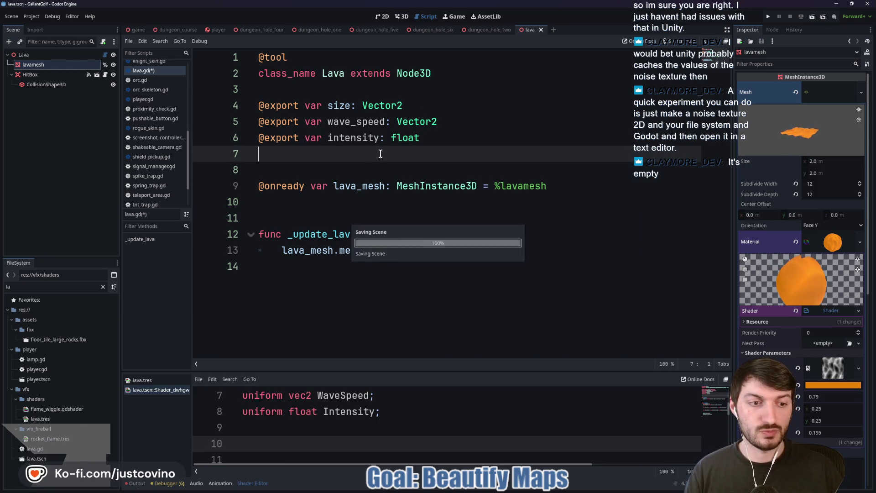
left_click(447, 140)
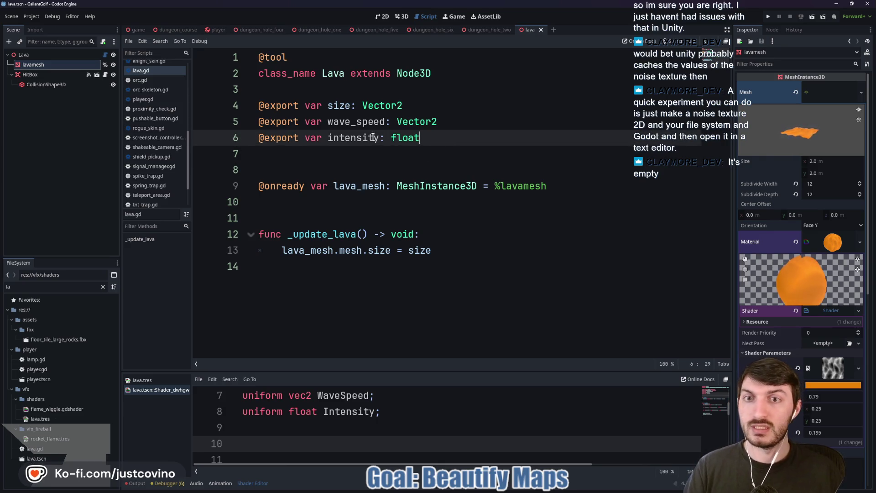
left_click(400, 259)
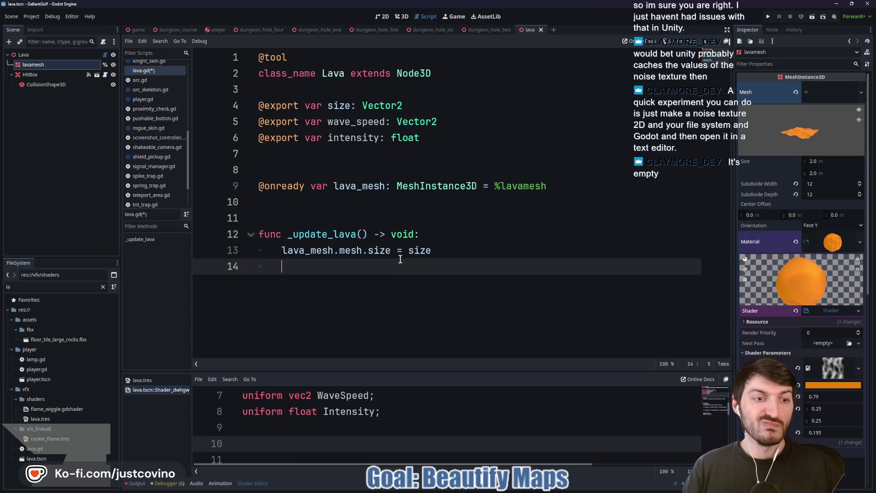
Start line 14 with lava_mesh.mesh.surface_get_material(0) and browse the material's members.
type("la")
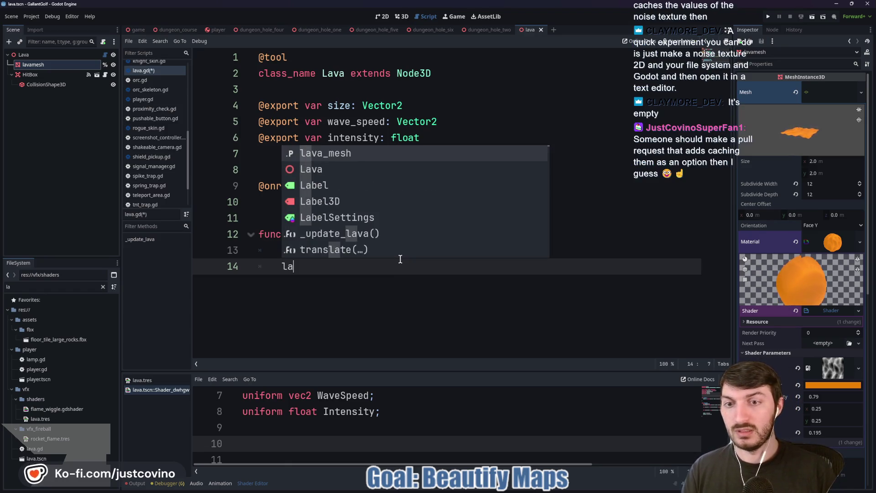
key("Return")
type(".mesh.get_ma")
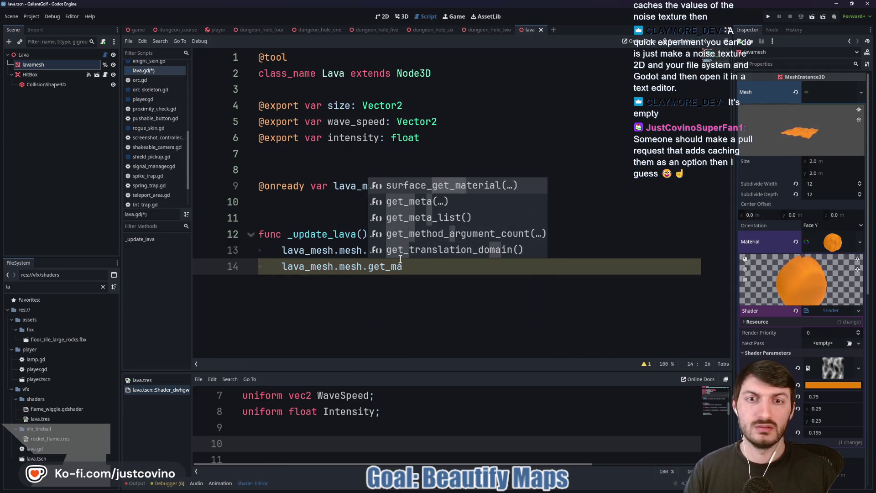
type("t")
key("Return")
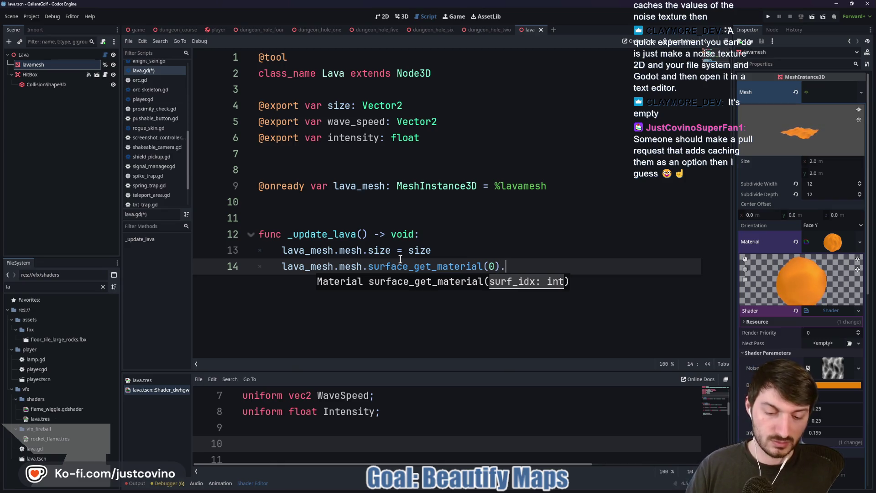
type("sh")
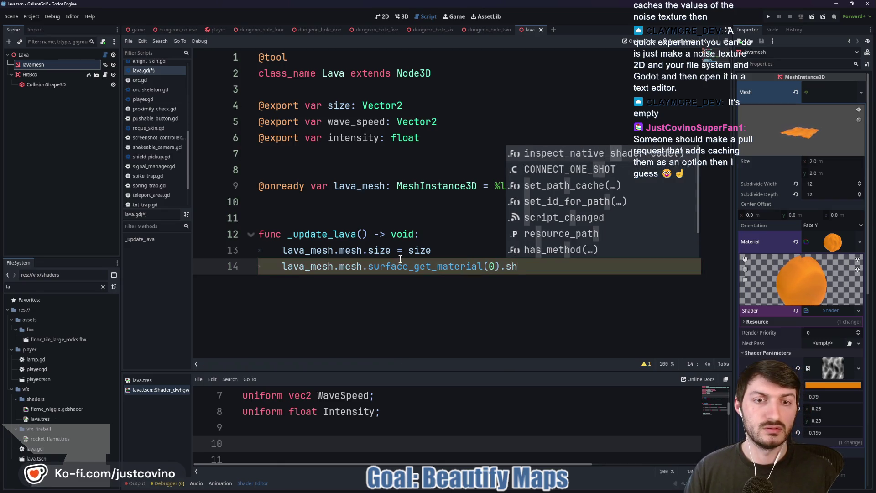
key("BackSpace")
key("BackSpace")
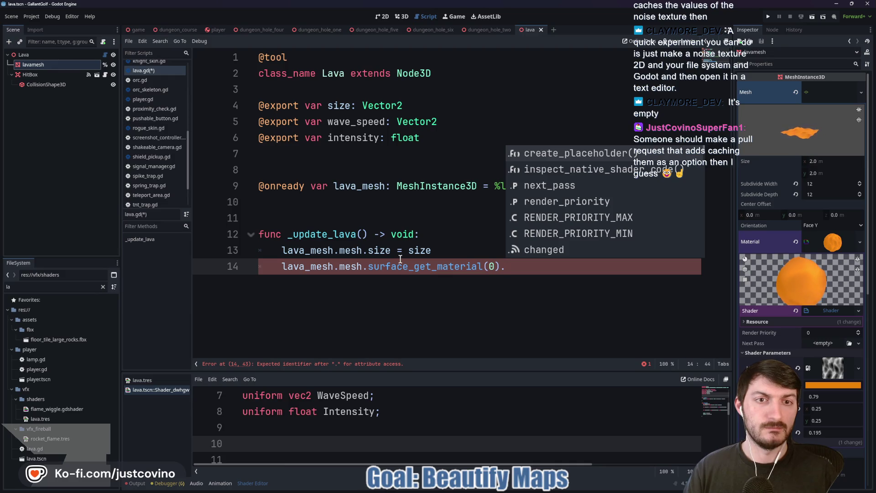
key("Up")
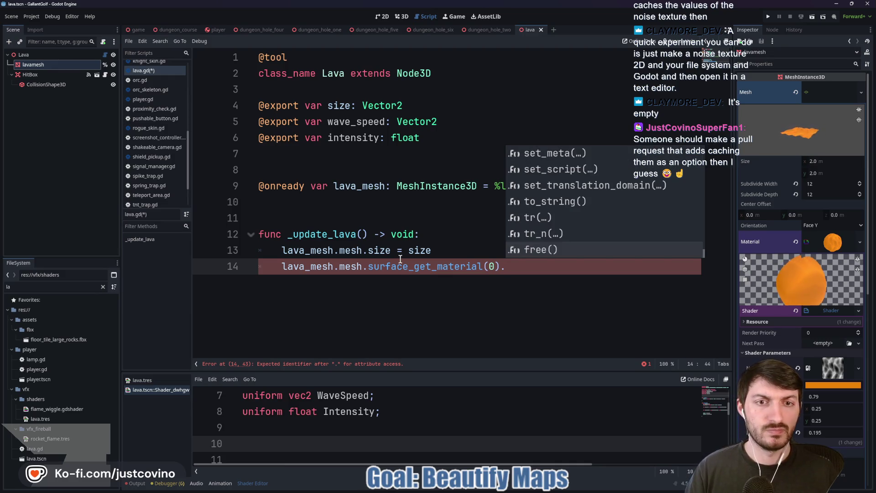
key("Up")
key("Up")
key("Up")
key("Up")
key("Up")
key("Up")
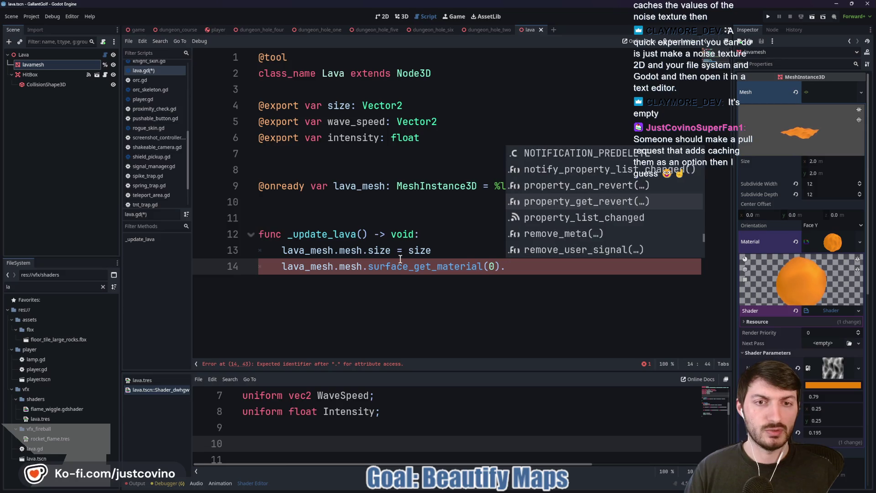
key("Up")
key("Up")
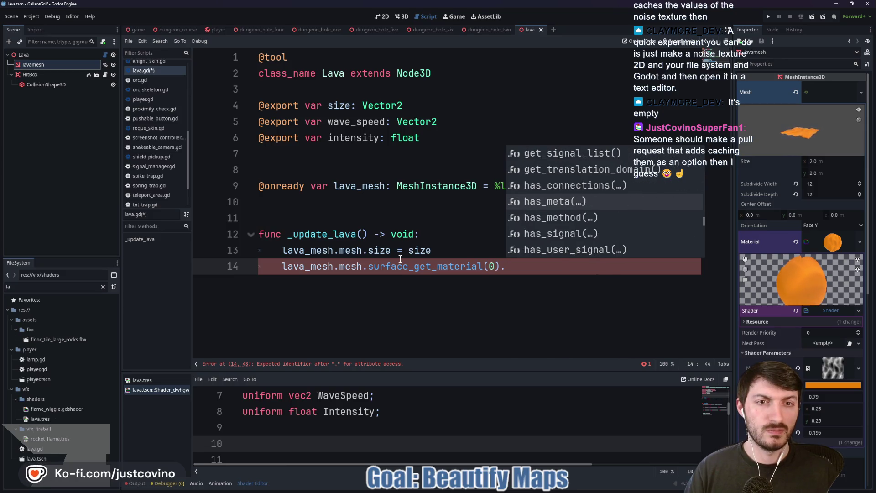
key("Up")
key("Up")
key("Up")
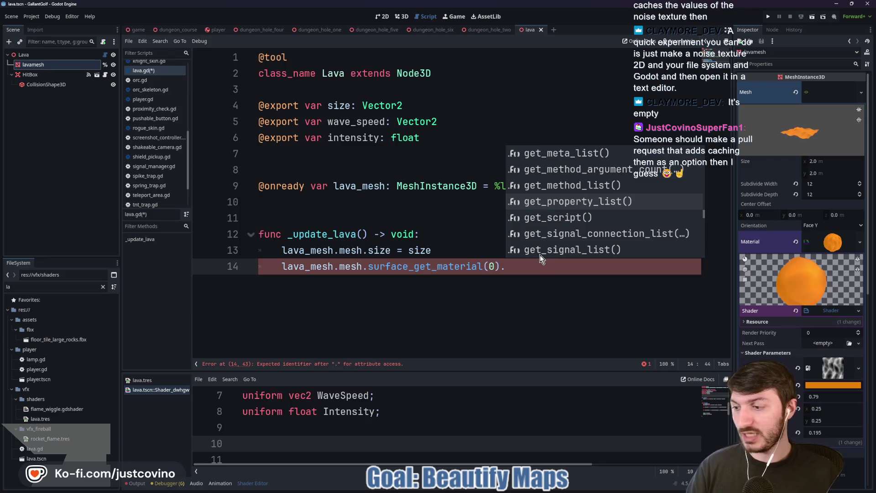
scroll(540, 255, "up", 11)
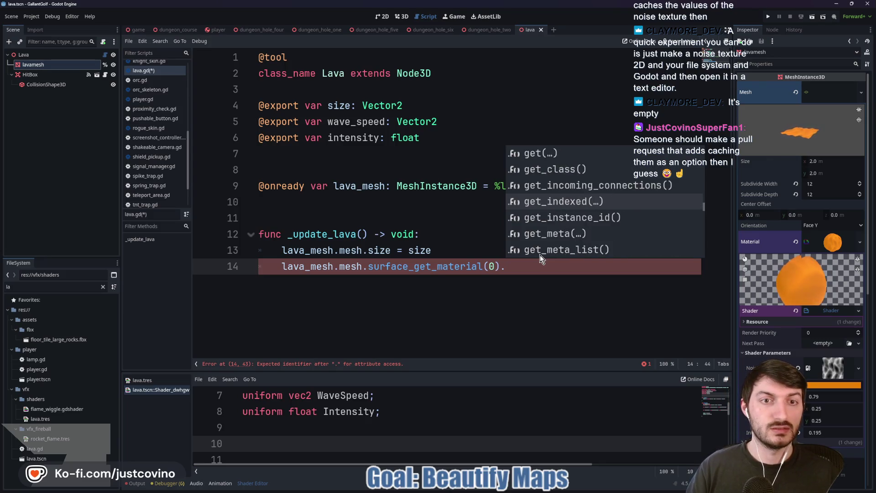
scroll(540, 255, "up", 6)
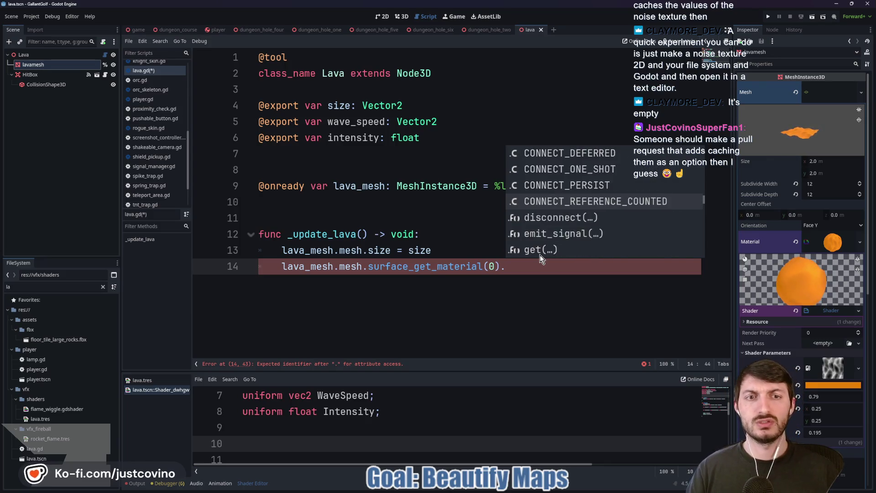
scroll(541, 255, "up", 8)
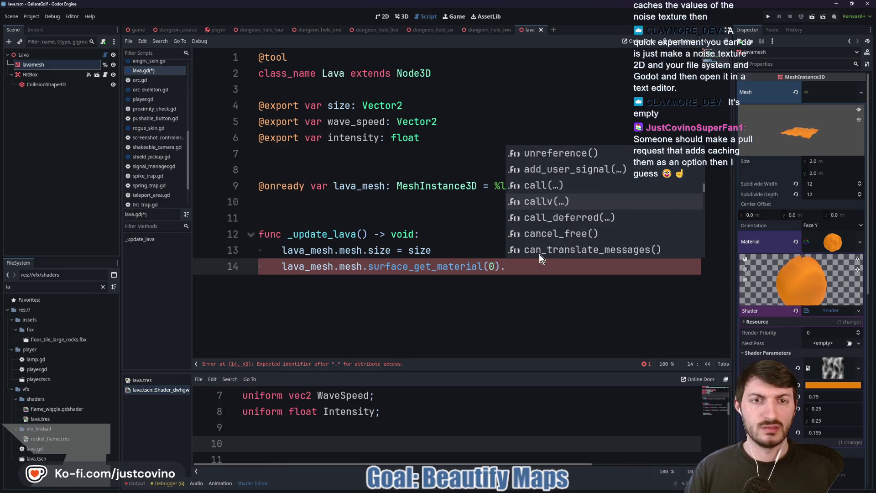
scroll(540, 255, "up", 5)
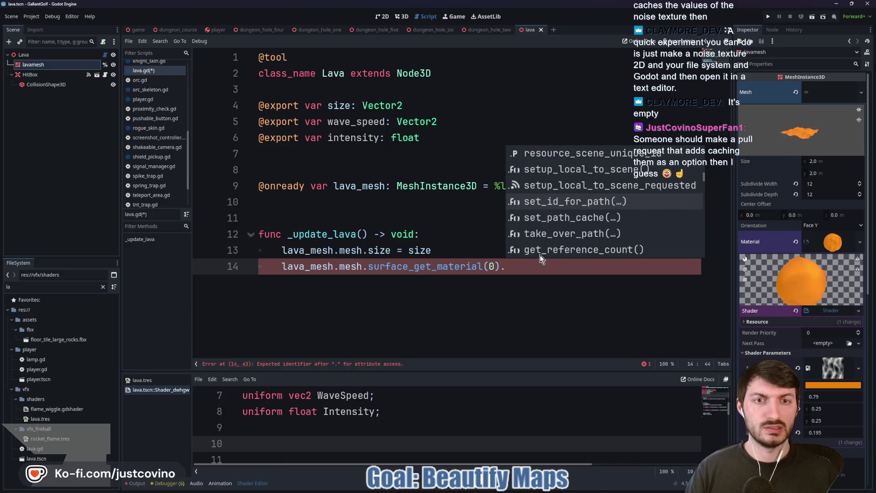
scroll(540, 255, "up", 1)
scroll(541, 255, "up", 6)
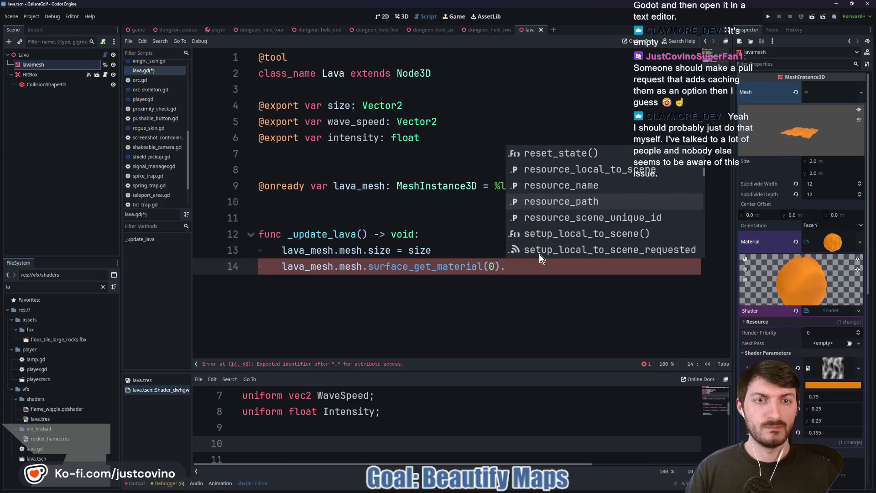
scroll(540, 254, "up", 8)
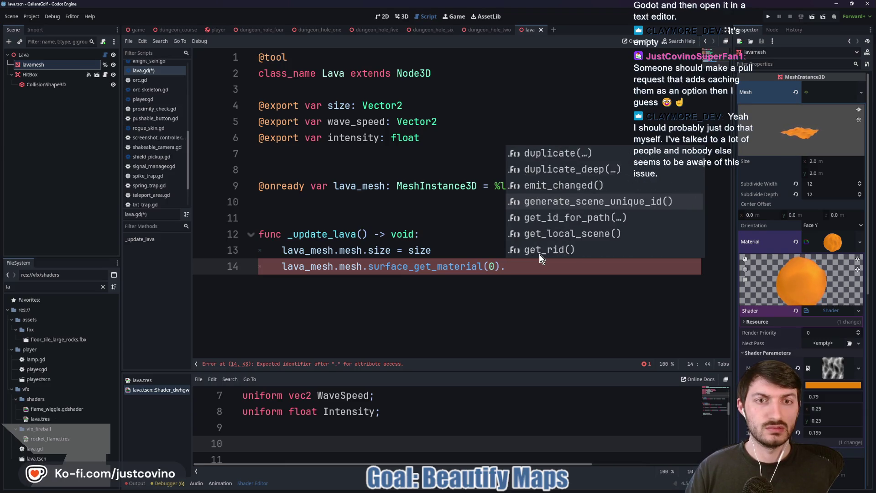
scroll(540, 255, "up", 1)
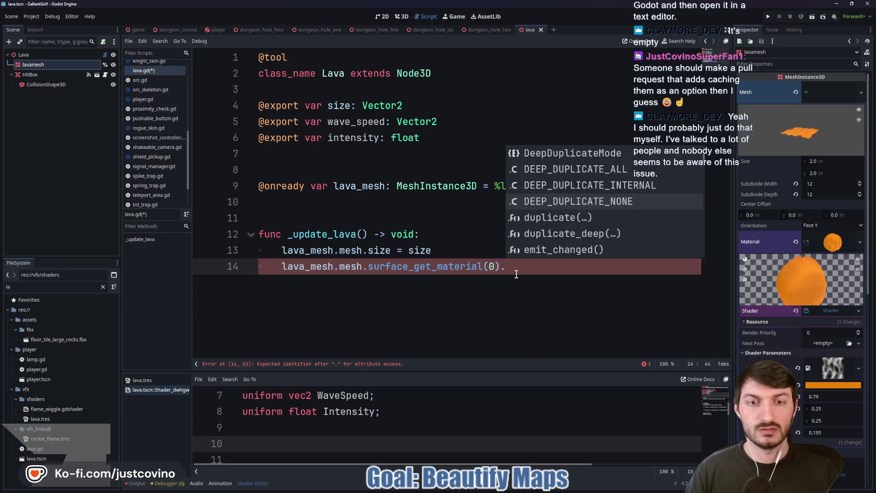
Append shader_parameter.EmissionIntensity = to line 14.
type("shader_parame")
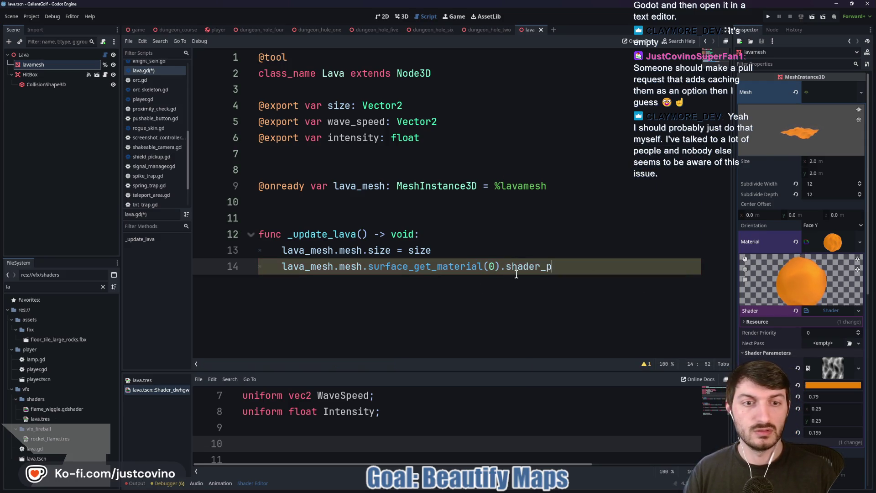
type("ter.")
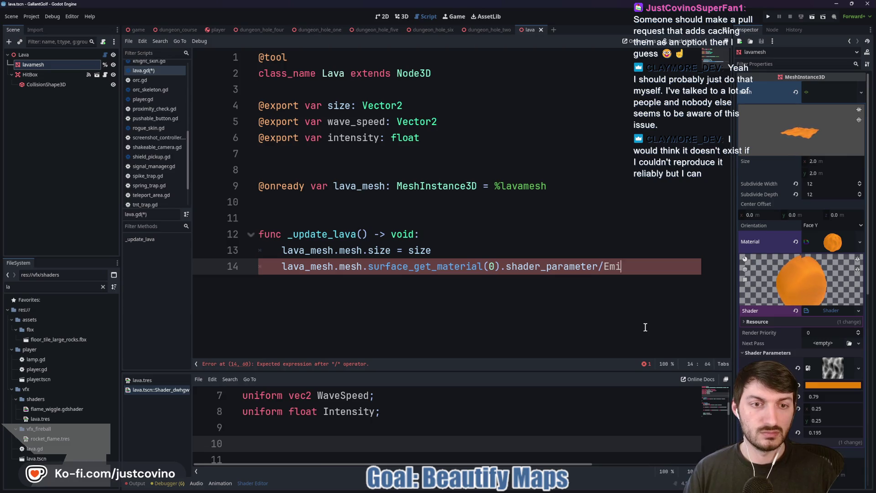
type("ssionIntensity")
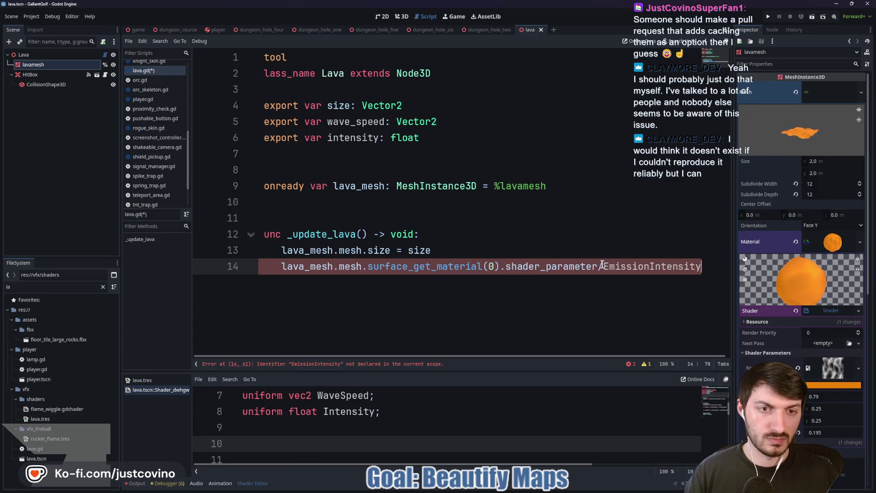
key("BackSpace")
type(".")
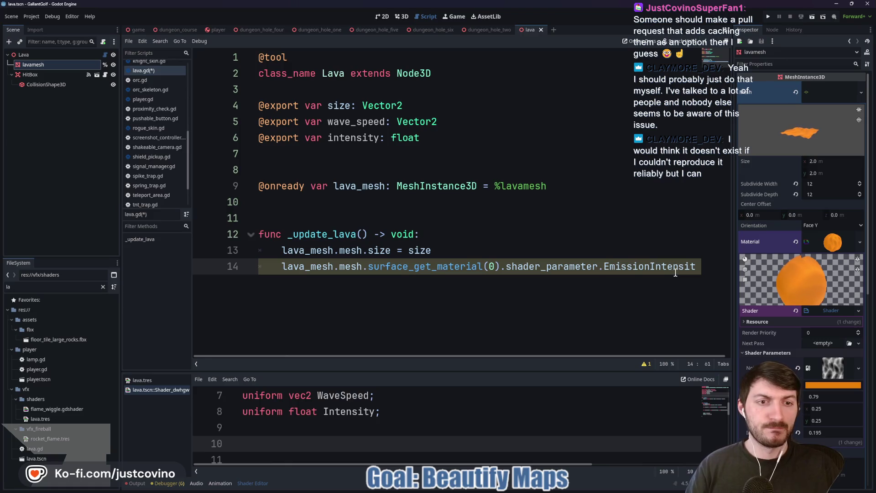
type("y")
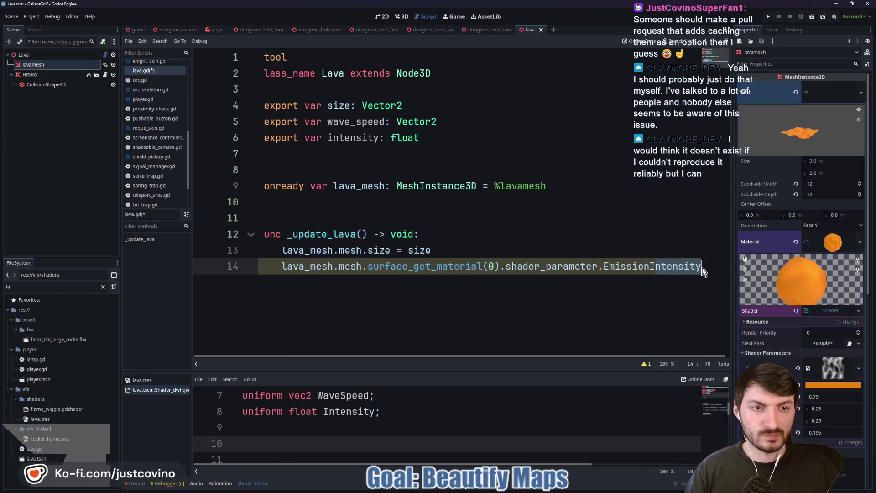
type(" =")
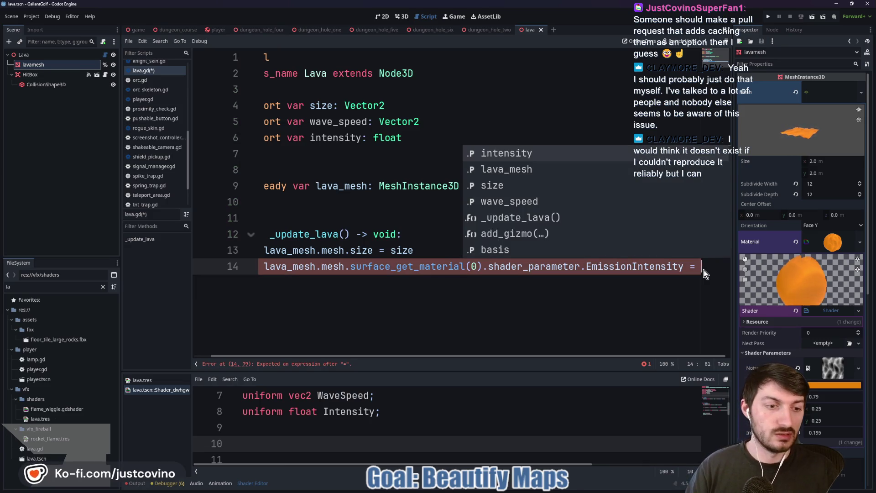
Trim it to shader_parameter.Intensity = intensity and save the script.
left_click(633, 271)
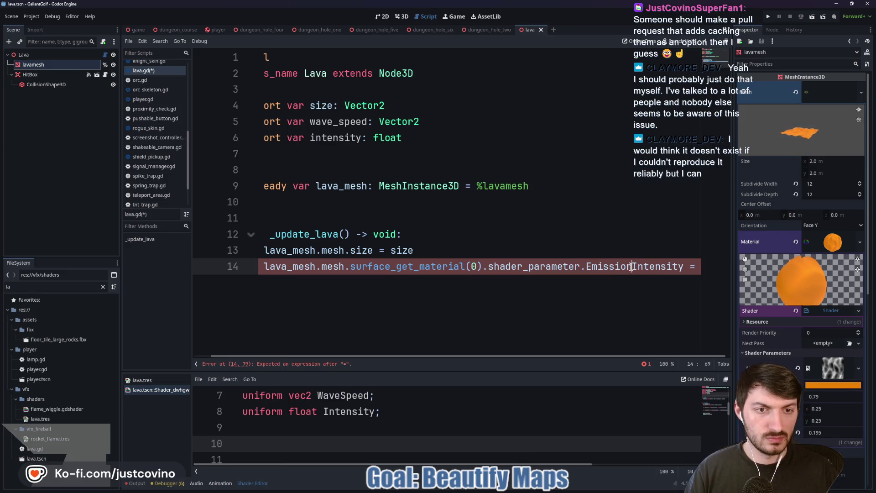
left_click_drag(631, 266, 585, 266)
key("BackSpace")
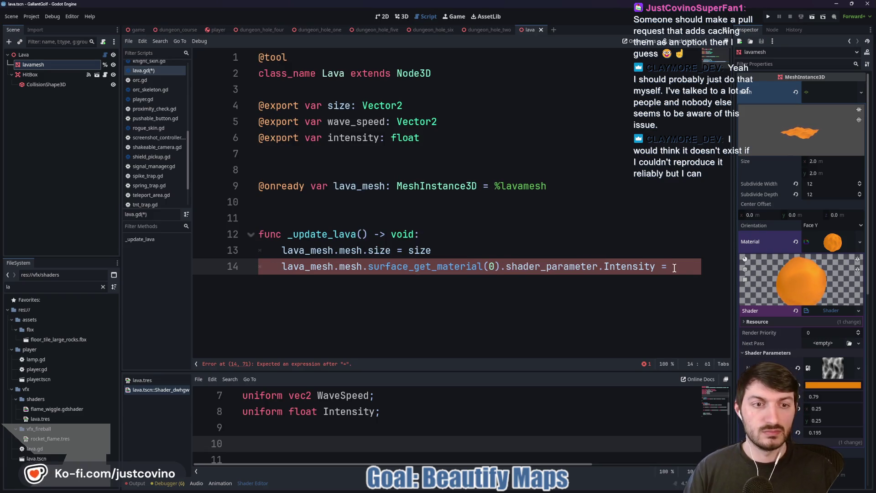
left_click(675, 268)
type("int")
key("Return")
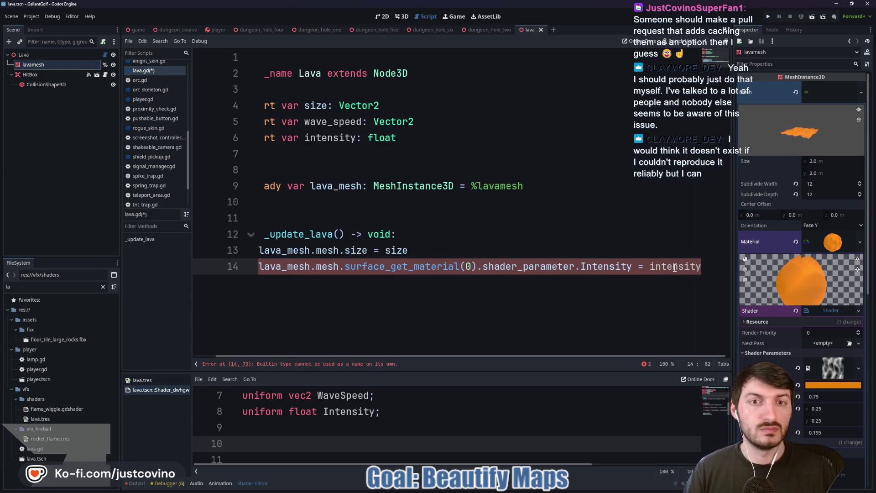
key("Return")
key("ctrl+s")
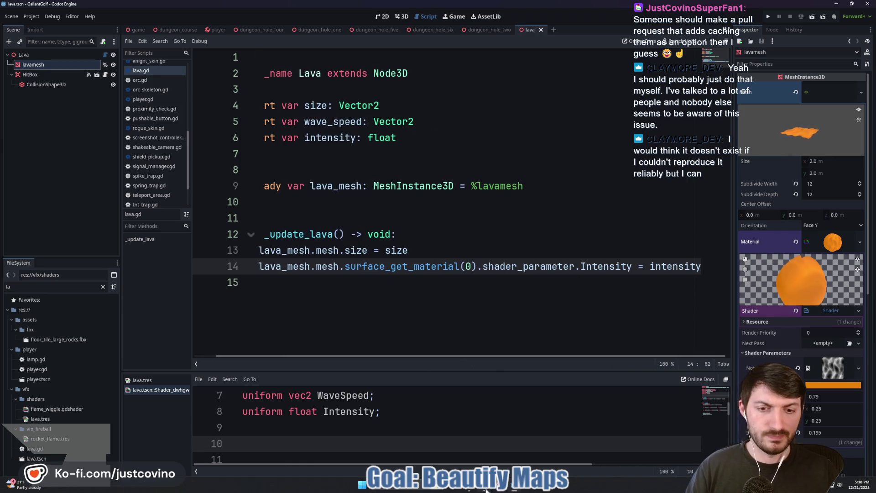
key("alt+Tab")
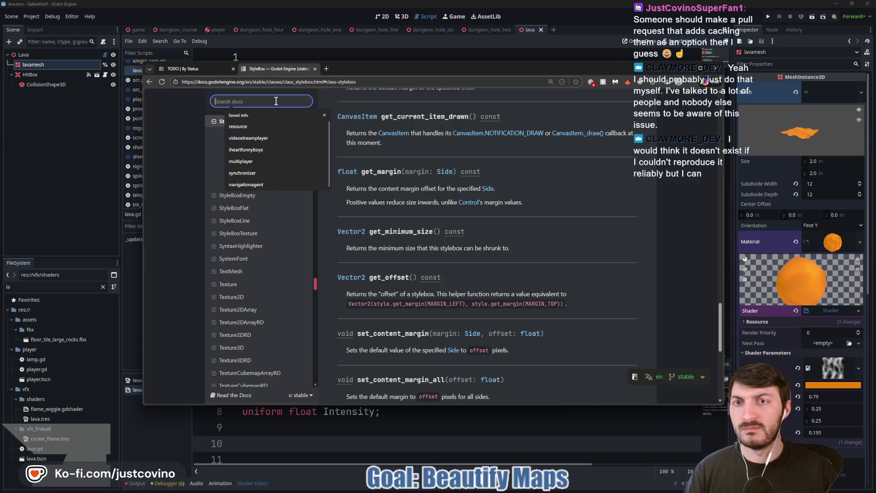
Google 'godot how to get shader parameter in gdscript' and expand the AI overview's code examples.
left_click(302, 82)
type("godot how to g")
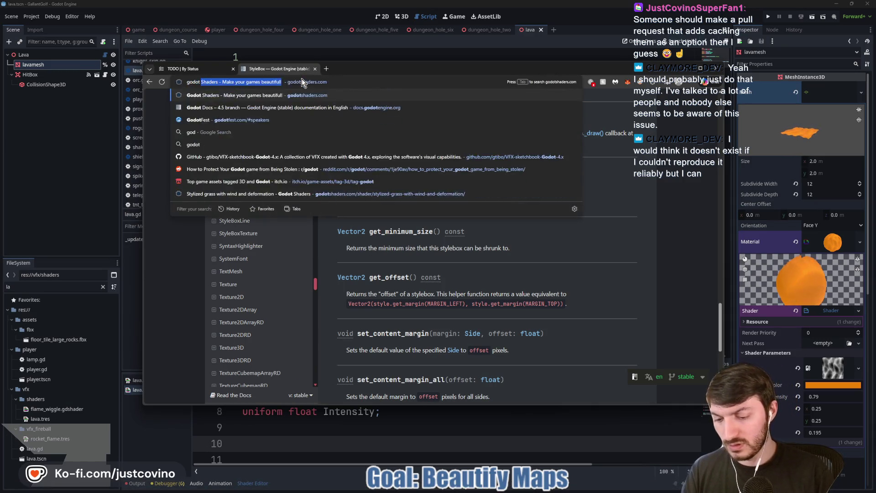
type("et shader para")
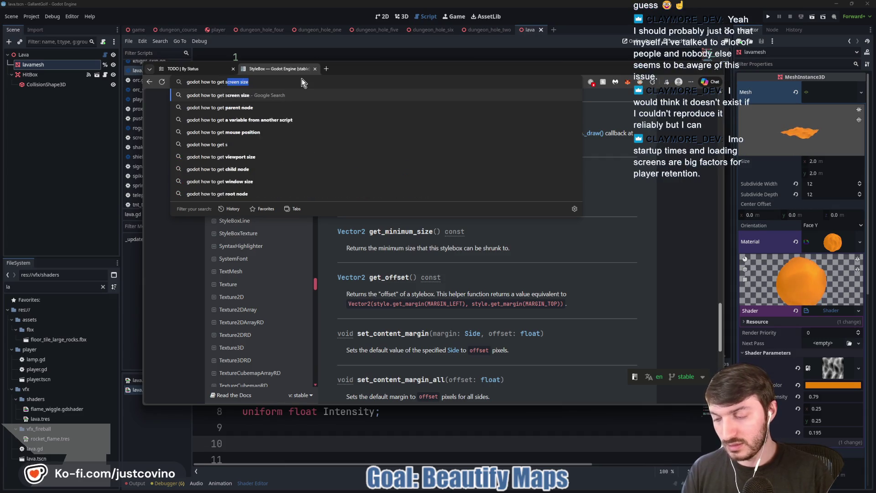
type("meter in ")
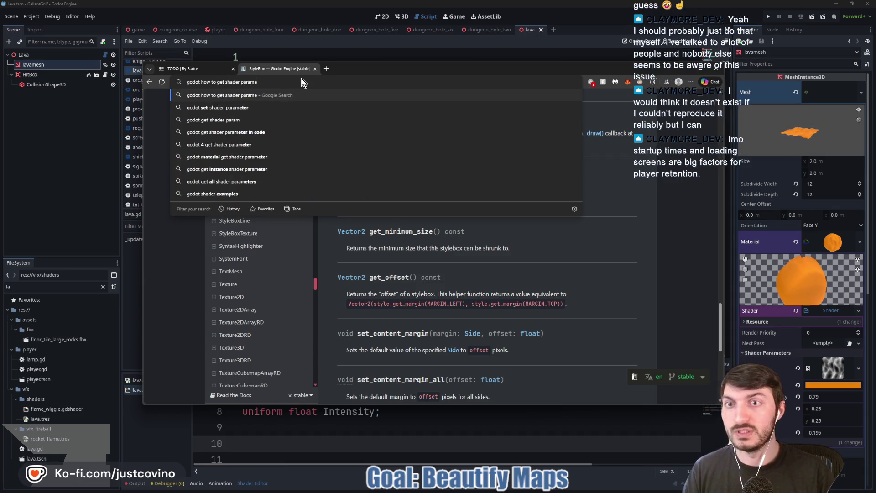
type("gdscript")
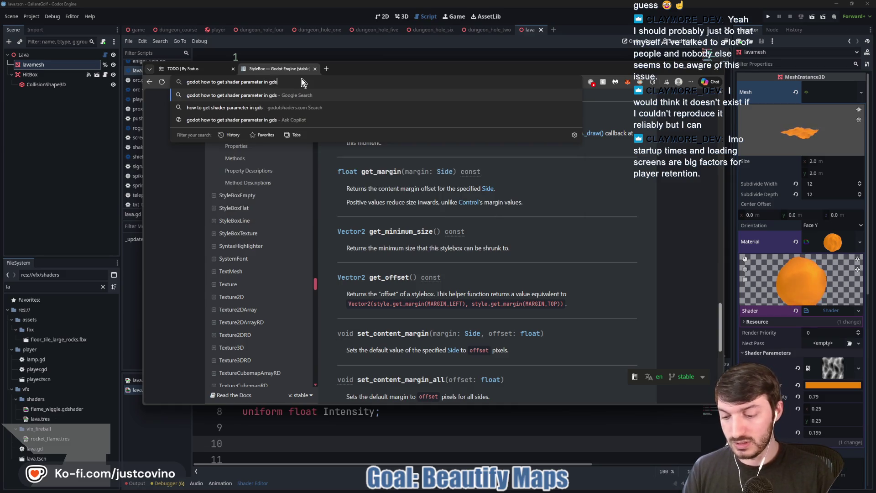
key("Return")
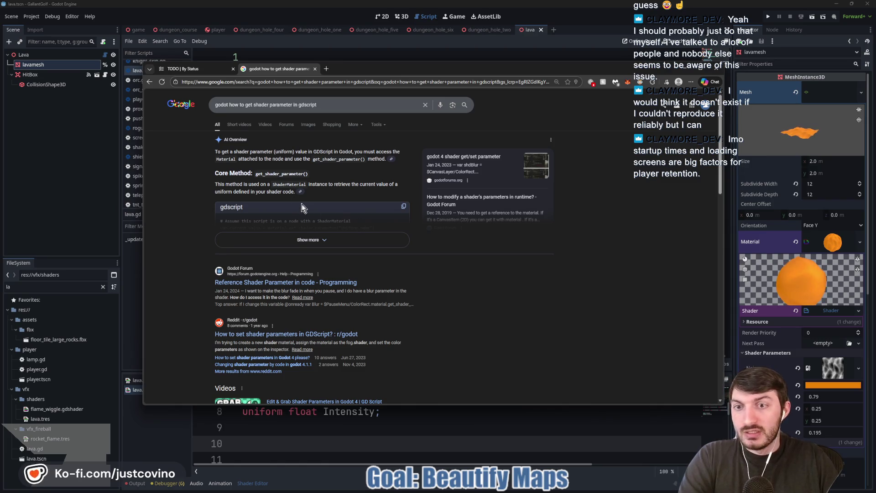
left_click(304, 246)
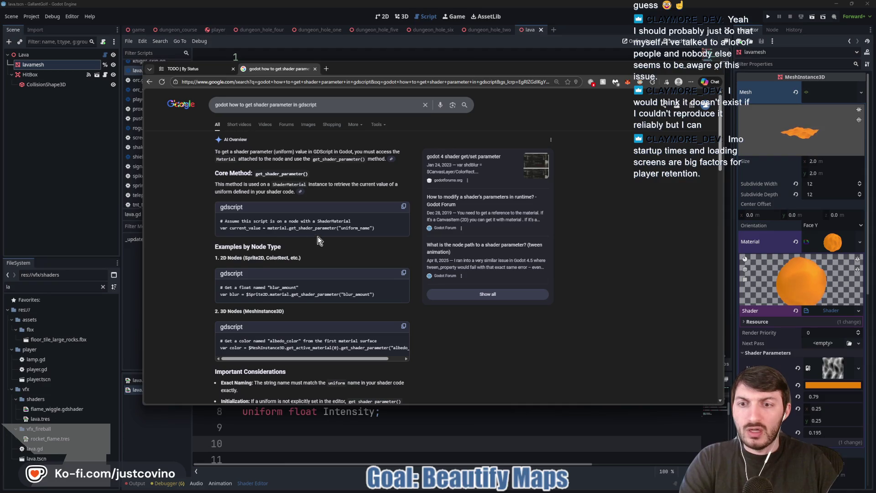
scroll(333, 228, "down", 1)
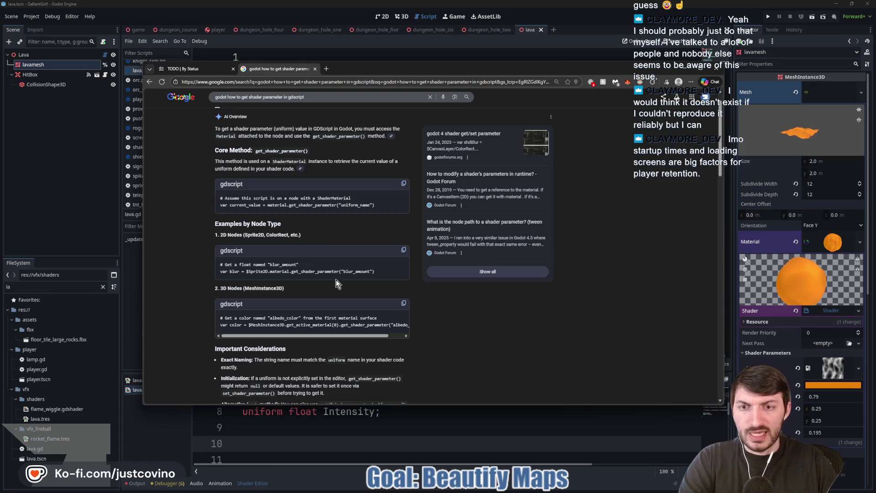
left_click(460, 434)
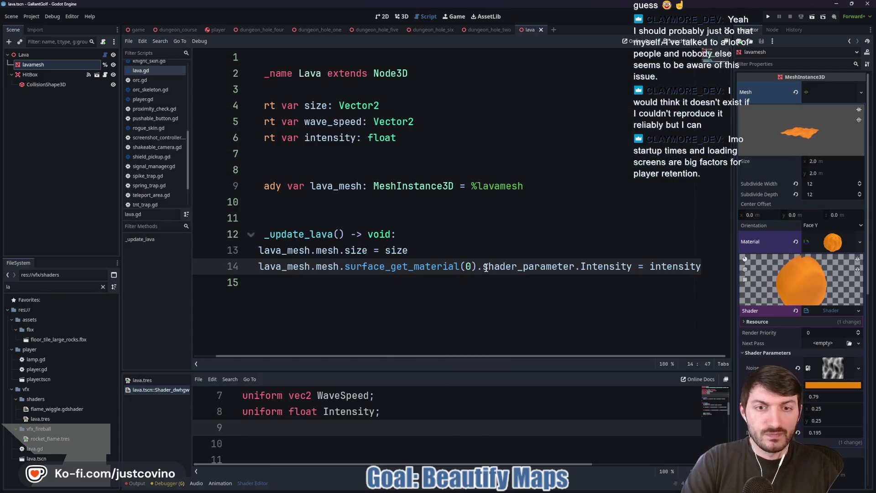
Try get_/set_ prefixes, then delete line 14 after surface_get_material(0). while checking the search results.
left_click(486, 267)
type("get")
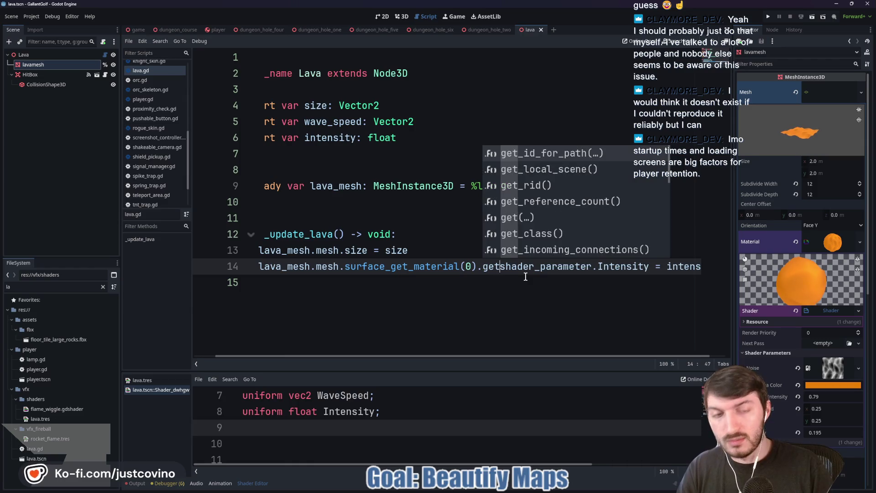
type("_")
key("BackSpace")
key("BackSpace")
key("BackSpace")
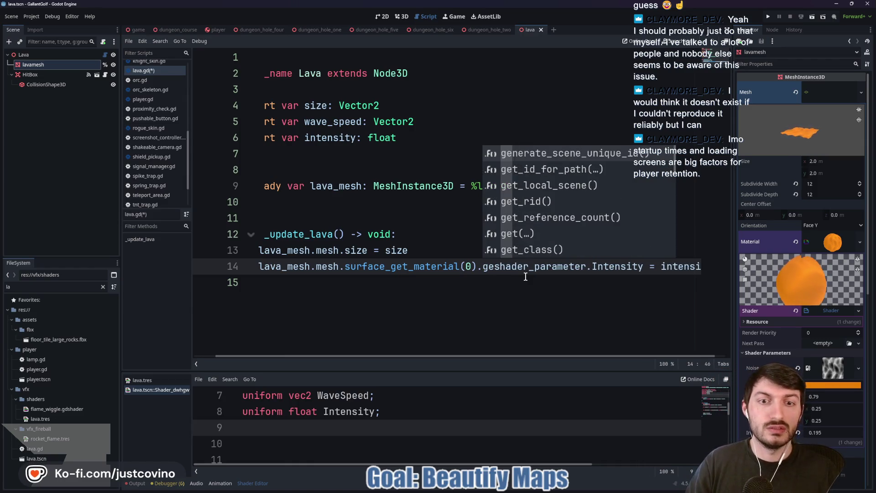
type("set_")
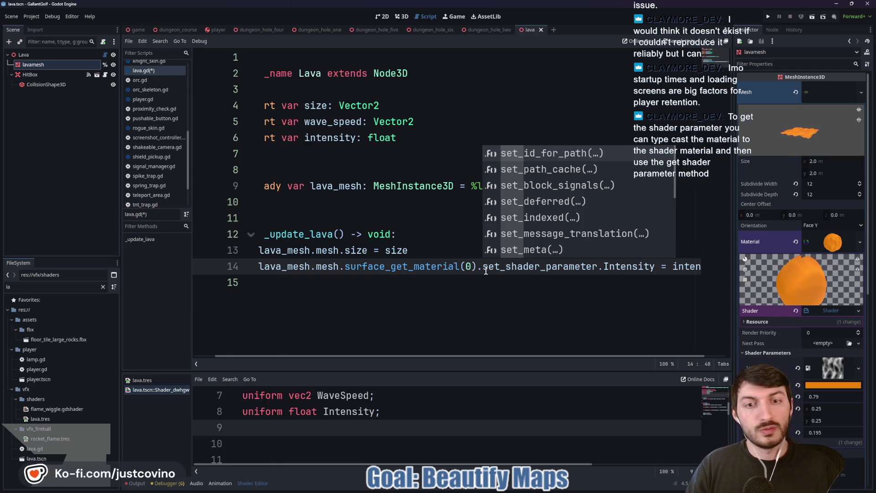
left_click_drag(485, 269, 735, 266)
key("BackSpace")
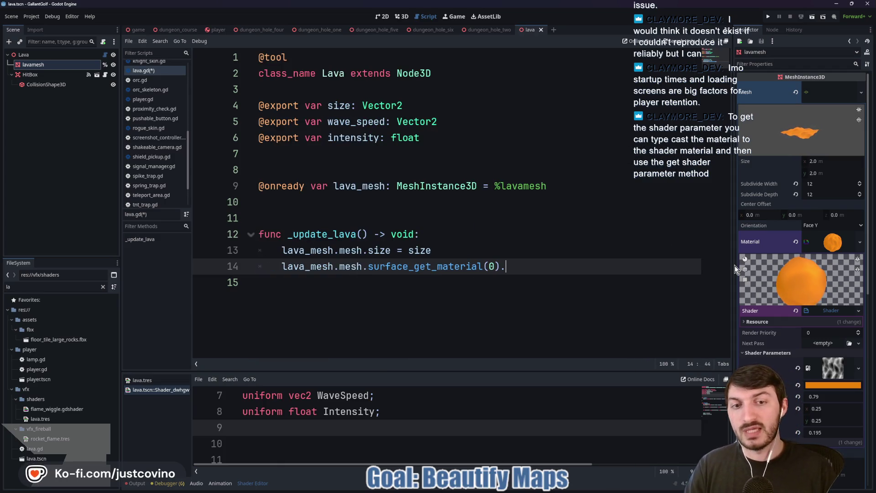
left_click(501, 490)
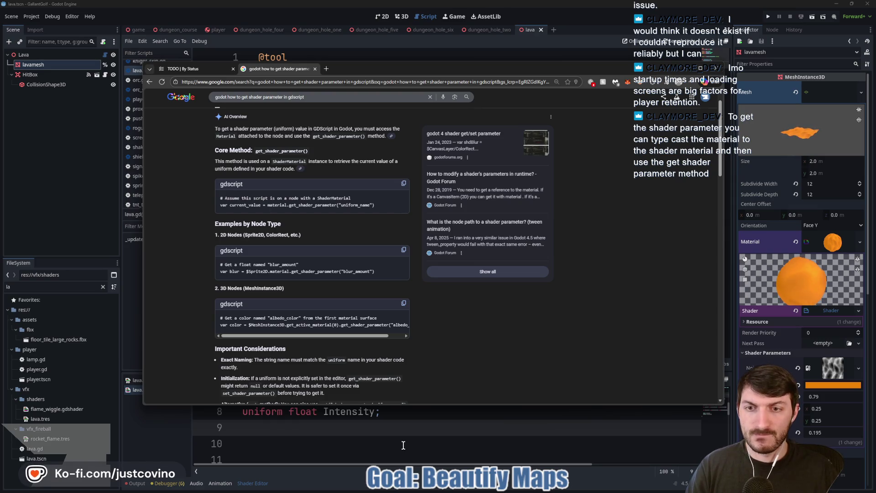
left_click(426, 444)
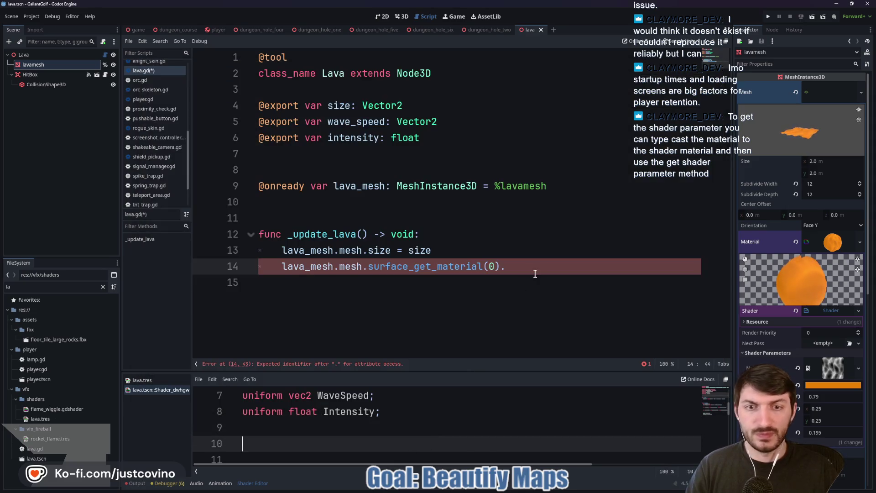
On line 14, begin a set_shader_parameter call for "Intensity", trying intensity and shader_parameter/ arguments.
type("set_")
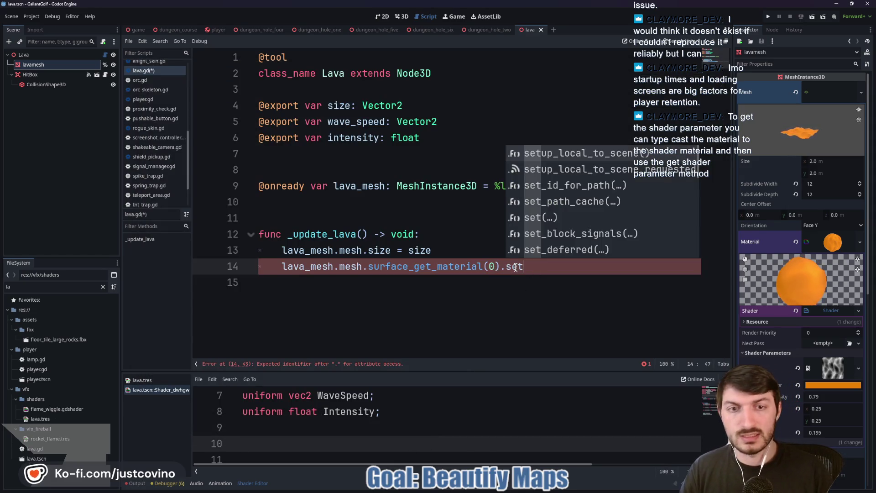
type("sha")
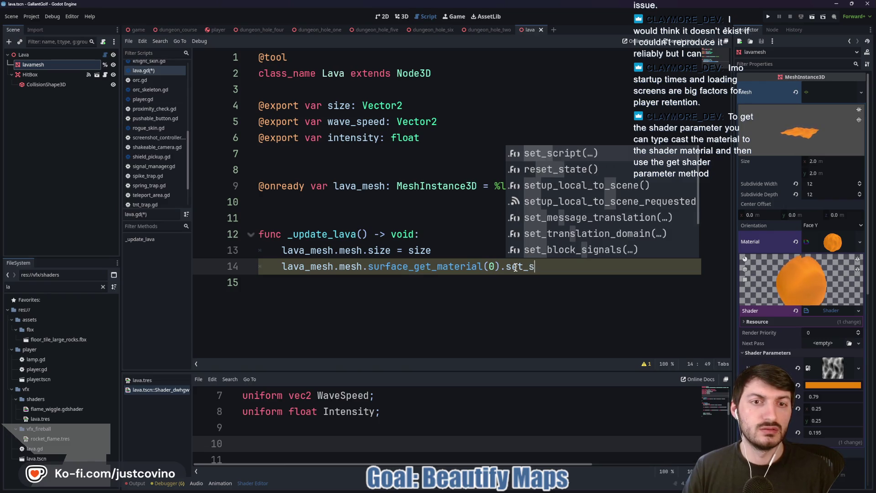
type("der_paramet")
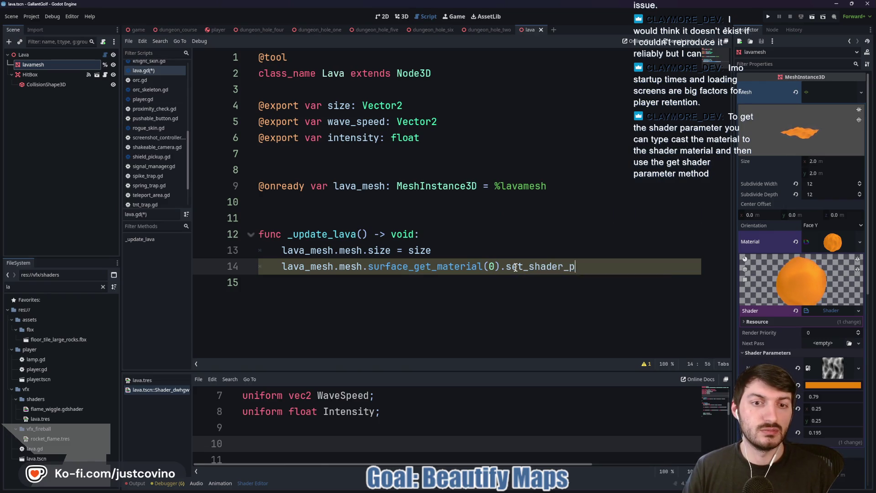
type("er(\"Intensit")
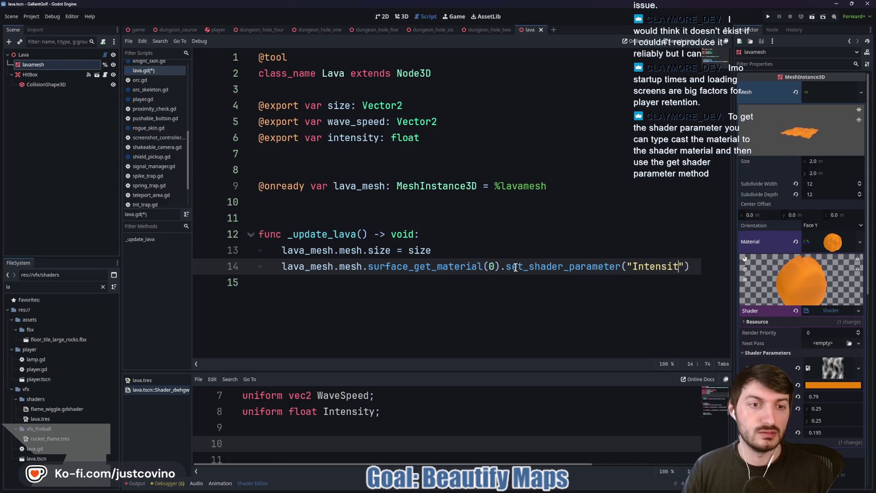
type("y")
key("End")
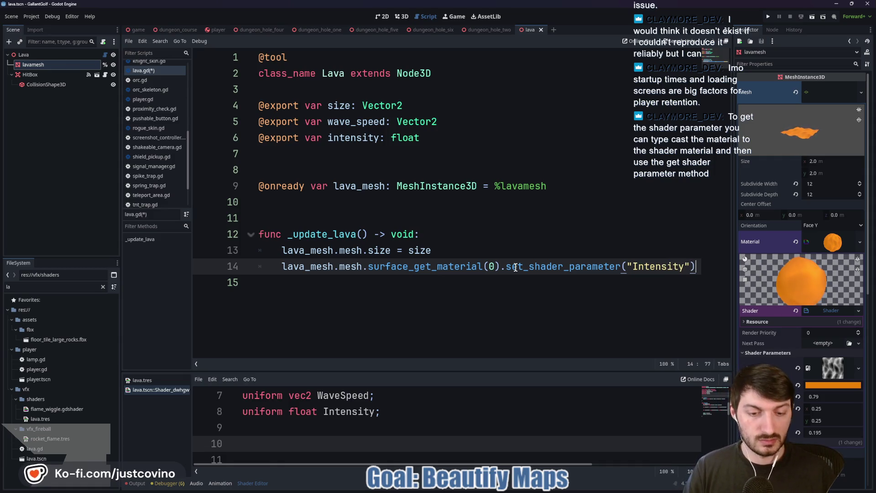
type("= ")
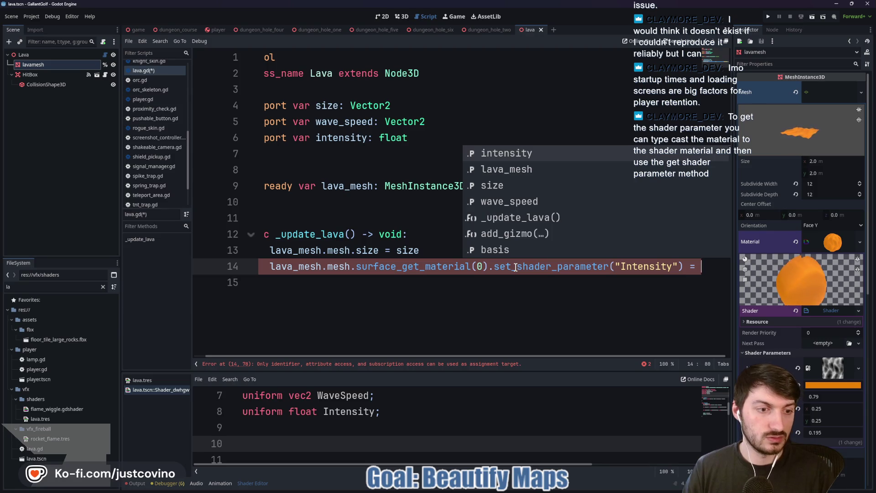
type("intensity")
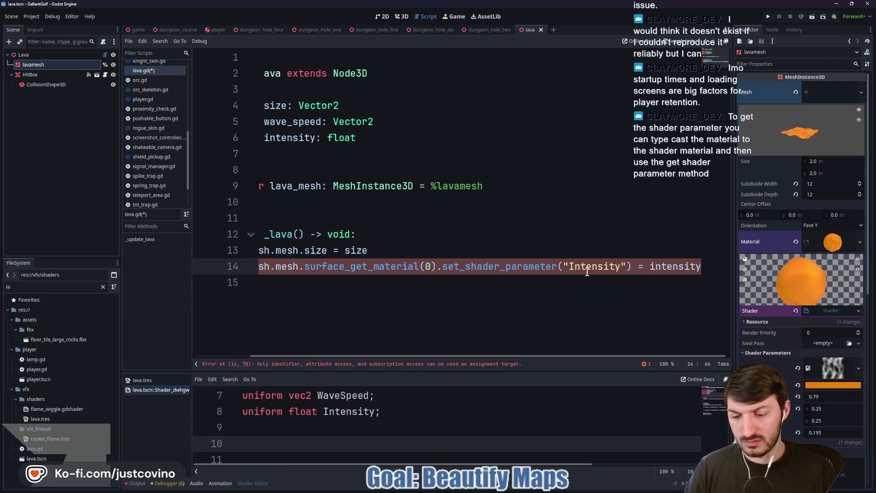
type("shader_")
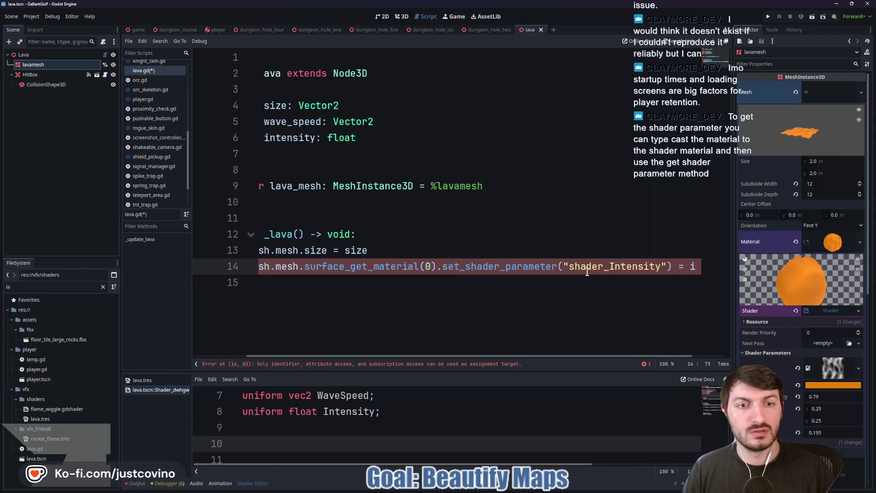
type("paramete")
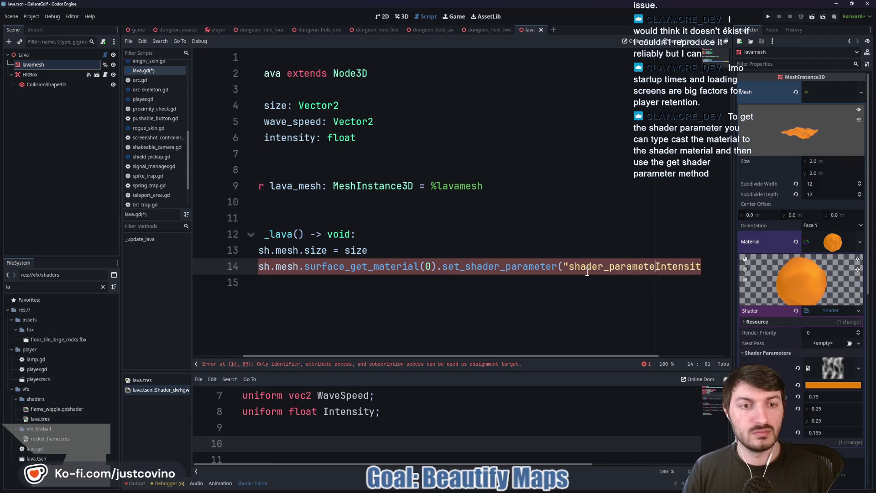
type("r/")
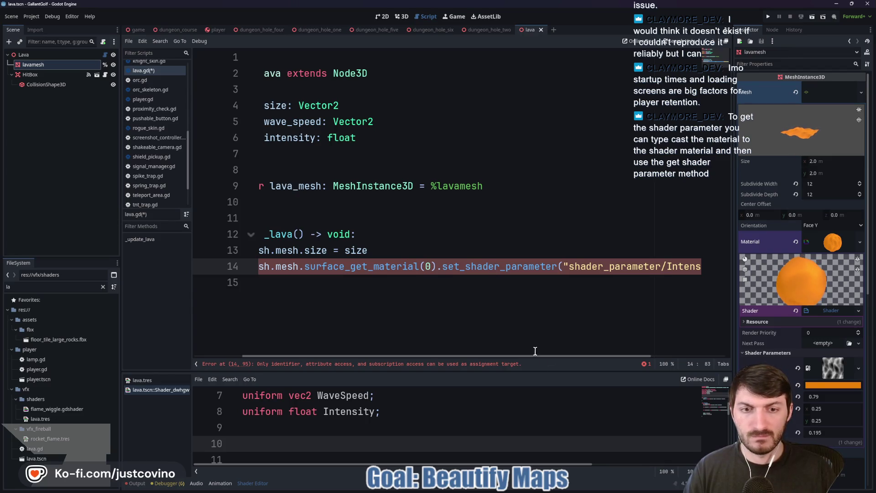
Replace the arguments so line 14 reads set_shader_parameter.Intensity =, and add a blank line opening _update_lava.
left_click_drag(535, 356, 612, 360)
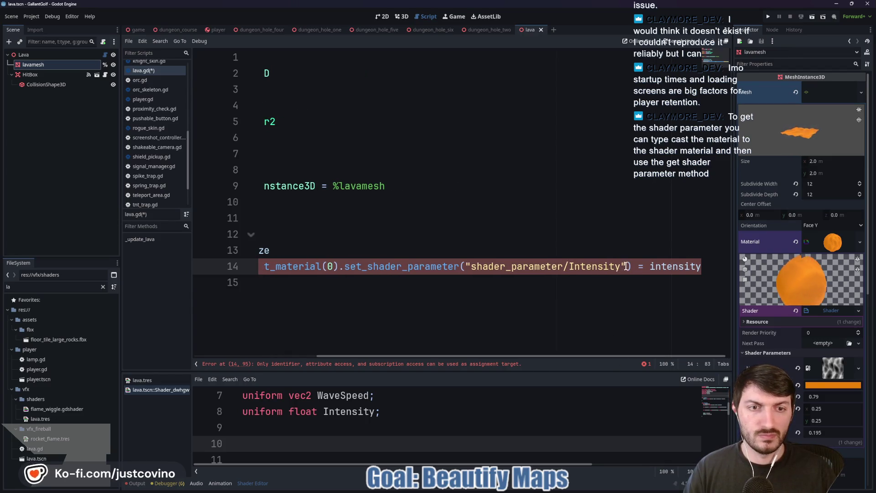
left_click_drag(625, 266, 466, 265)
key("BackSpace")
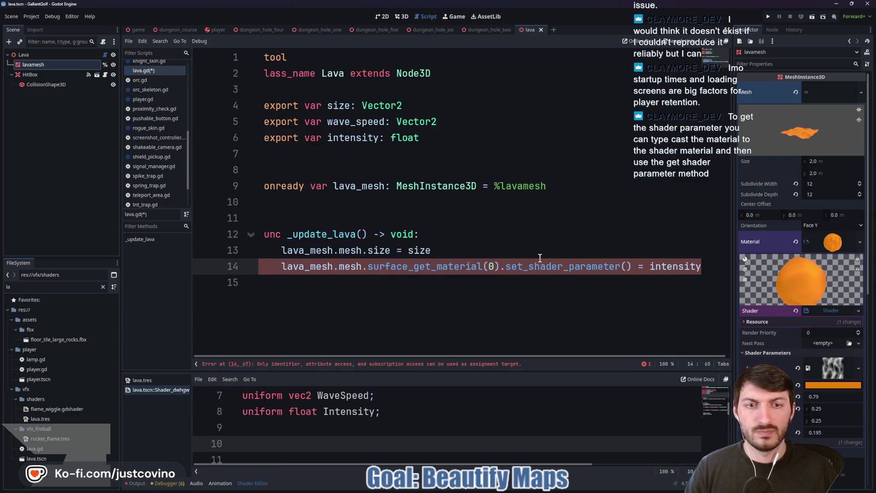
key("BackSpace")
key("BackSpace")
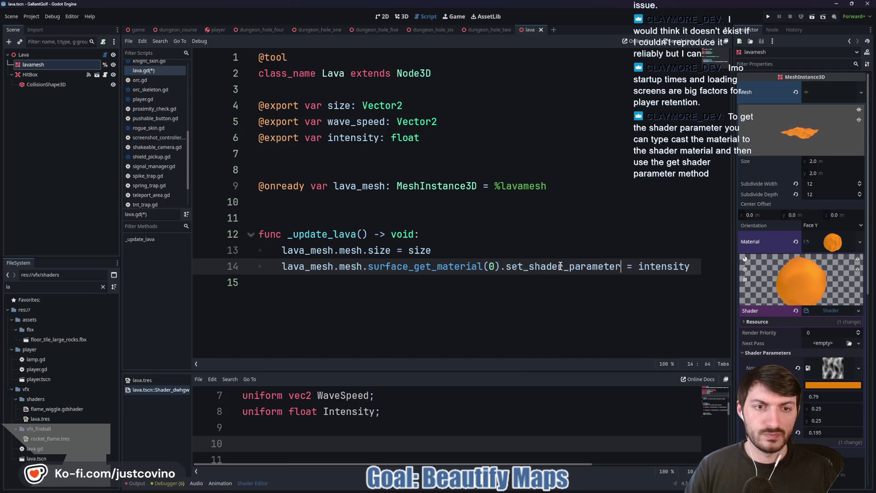
type(".")
type("Intens")
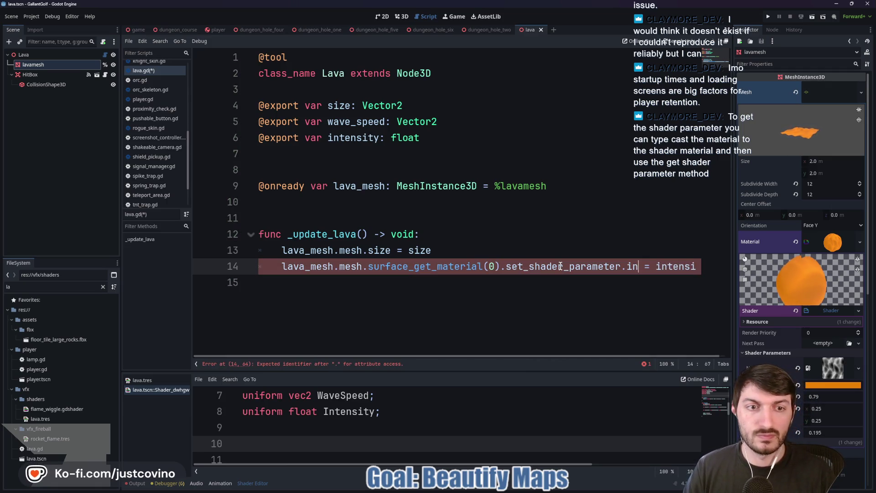
type("ity =")
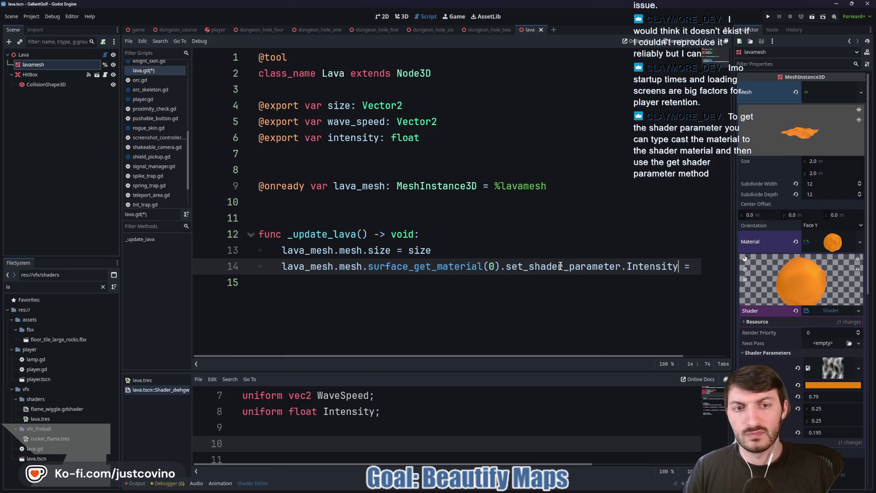
left_click(559, 268)
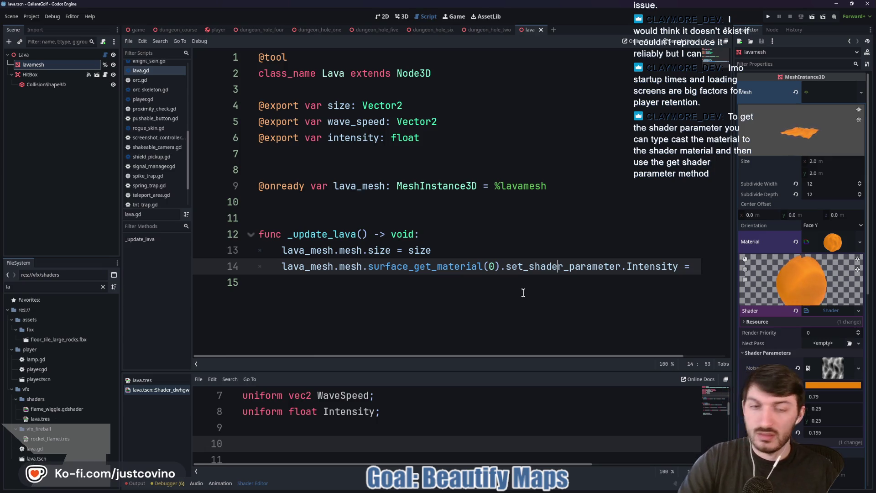
left_click(443, 234)
key("Return")
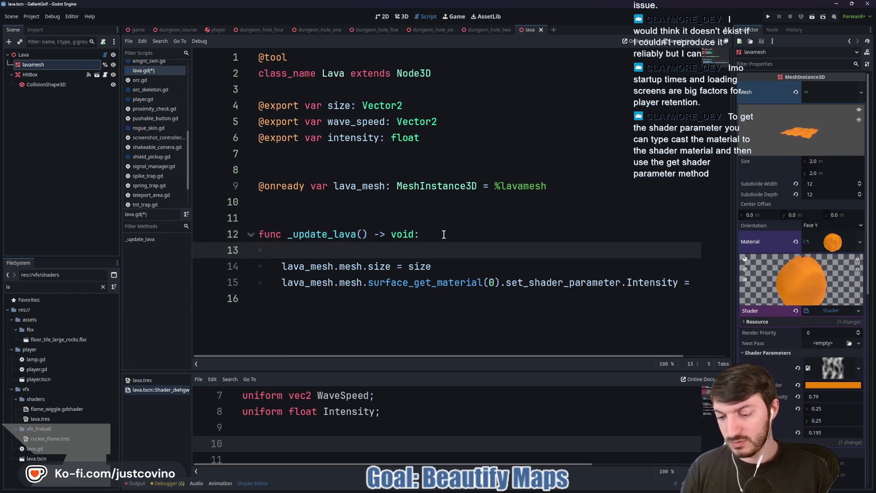
Declare var material: ShaderMaterial = lava_mesh.mesh.surface_get_material(0) on line 13.
type("var material")
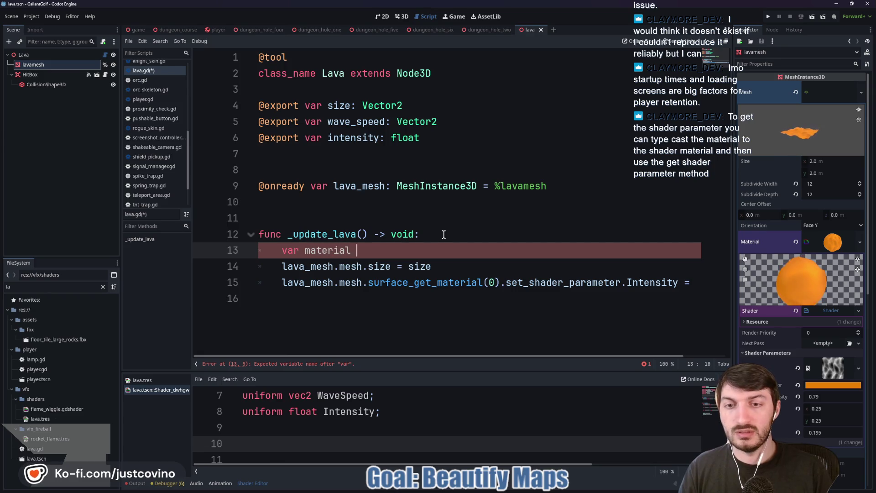
key("BackSpace")
type(": Sh")
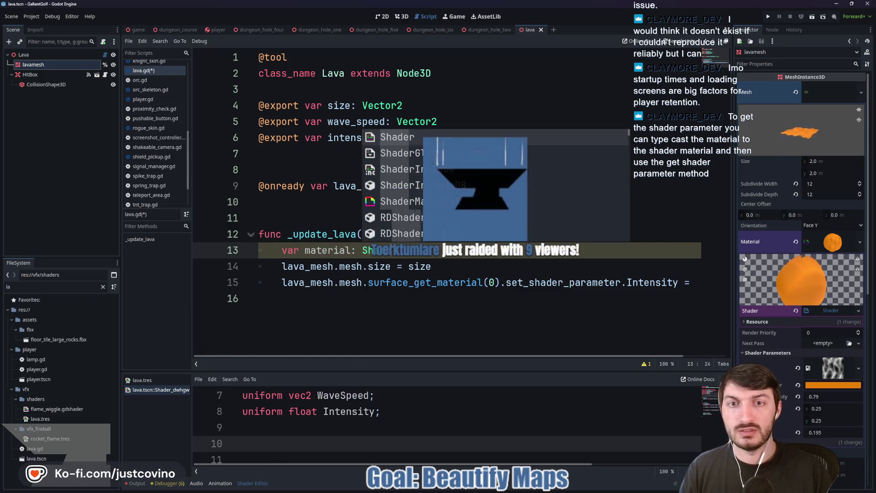
type("a")
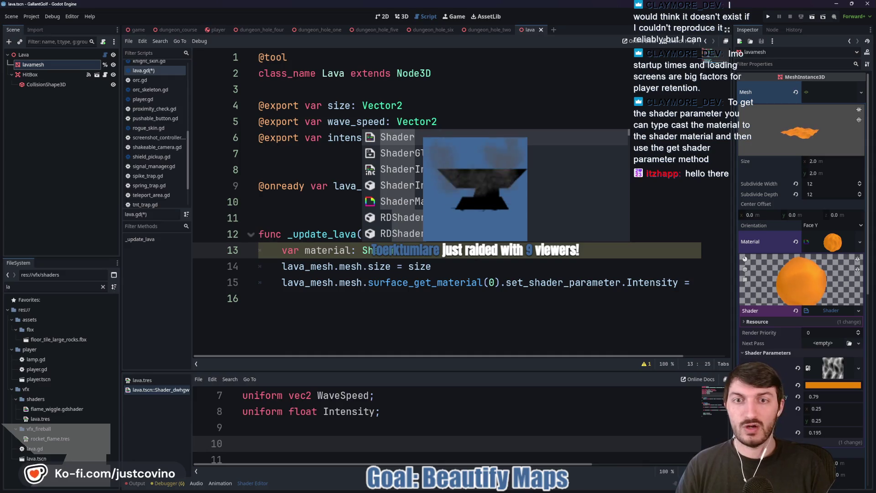
type("aderM")
key("Return")
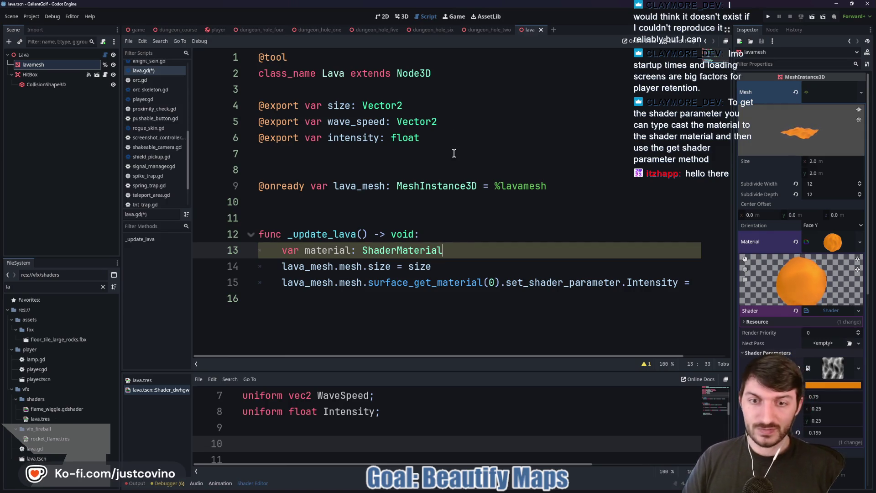
type("= ")
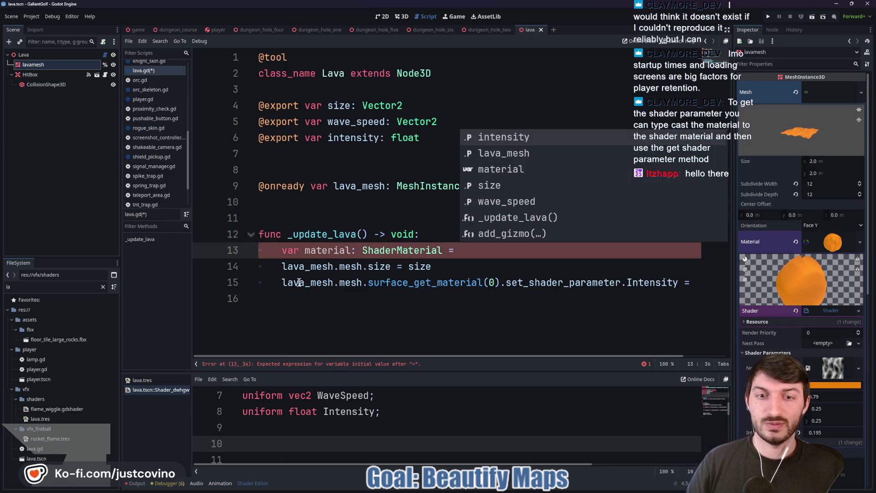
type("lava_mesh.")
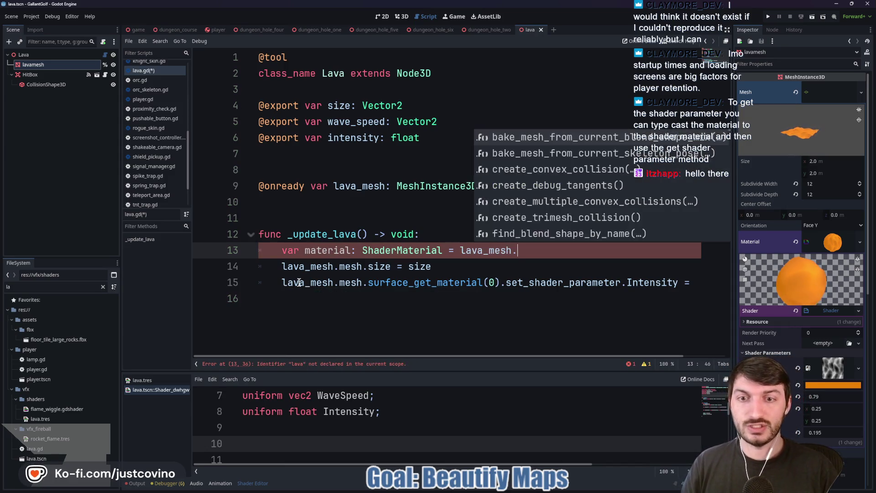
type("mesh.")
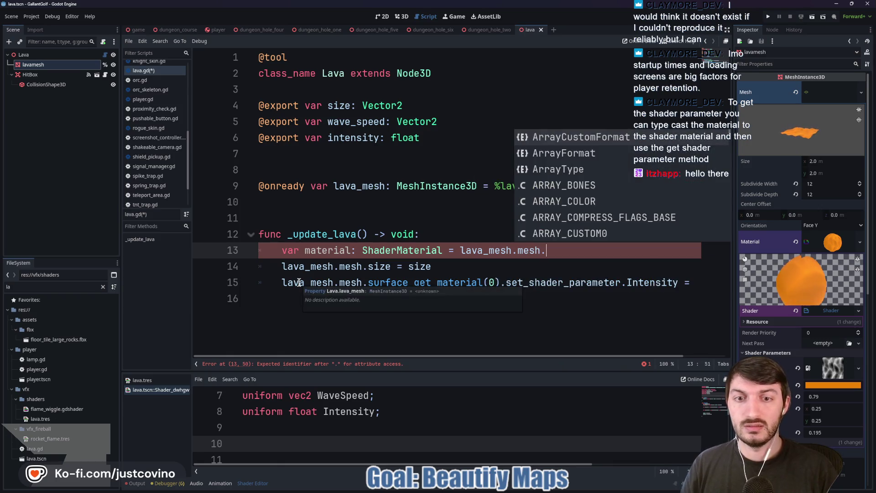
type("surf")
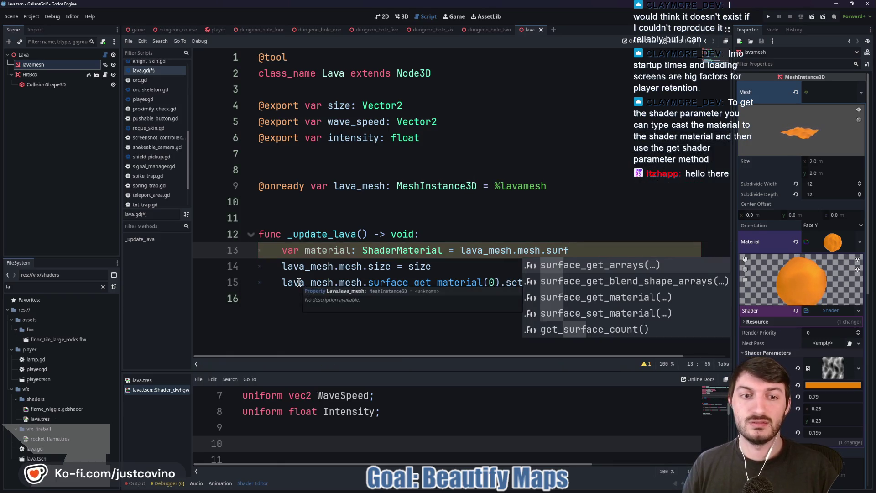
key("Down")
key("Down")
key("Return")
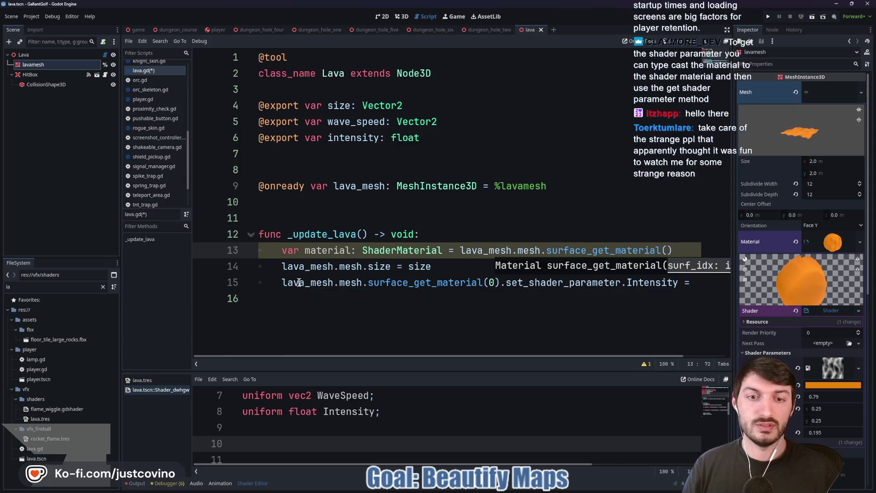
type("0")
Delete the old one-line Intensity assignment on line 15.
left_click(454, 283)
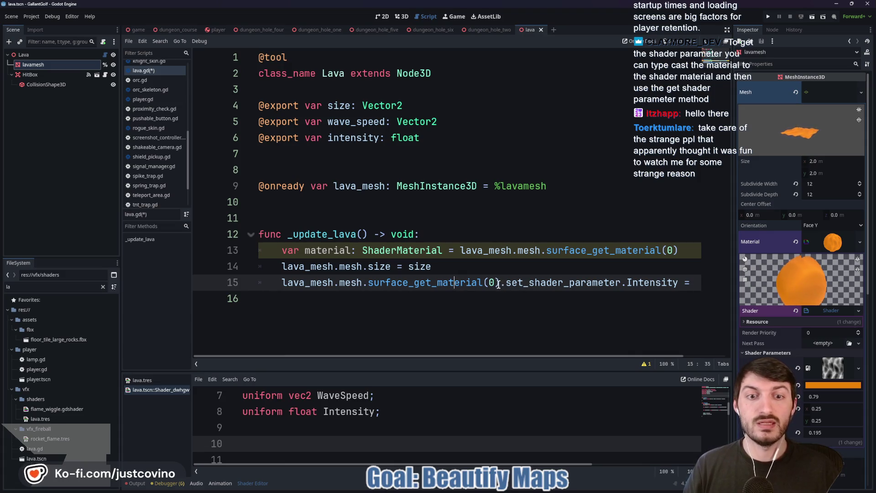
left_click_drag(281, 282, 717, 287)
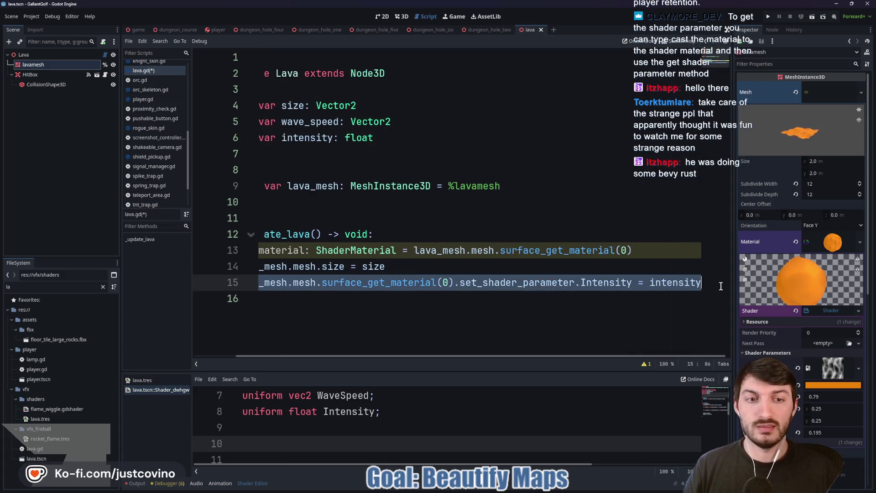
key("BackSpace")
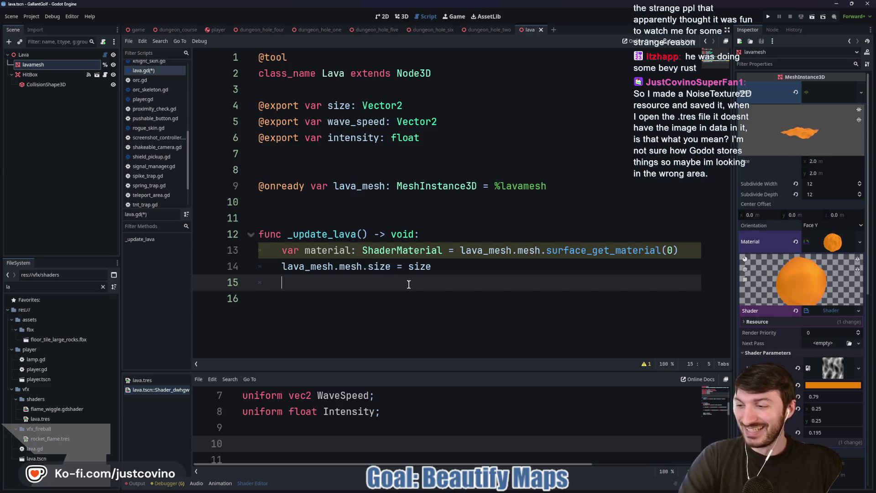
Save, then add material.set_shader_parameter("Intersity", intensity) on line 15.
left_click(346, 267)
key("ctrl+s")
left_click(358, 284)
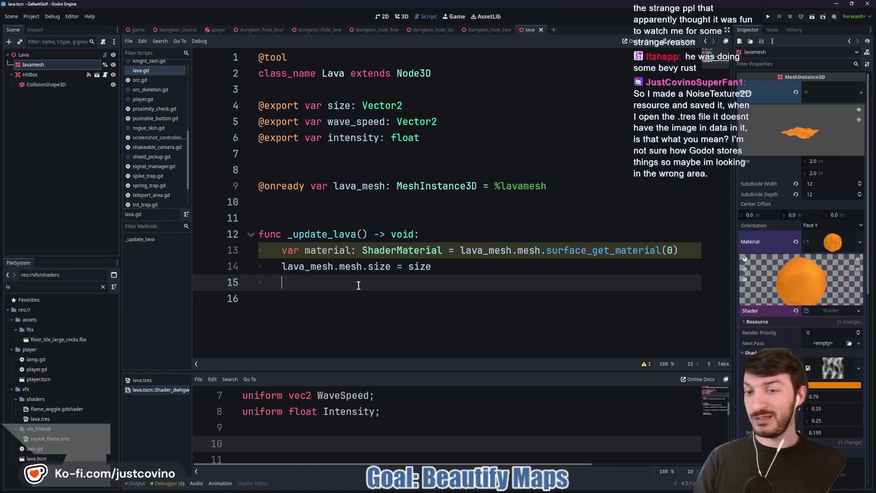
type("material.")
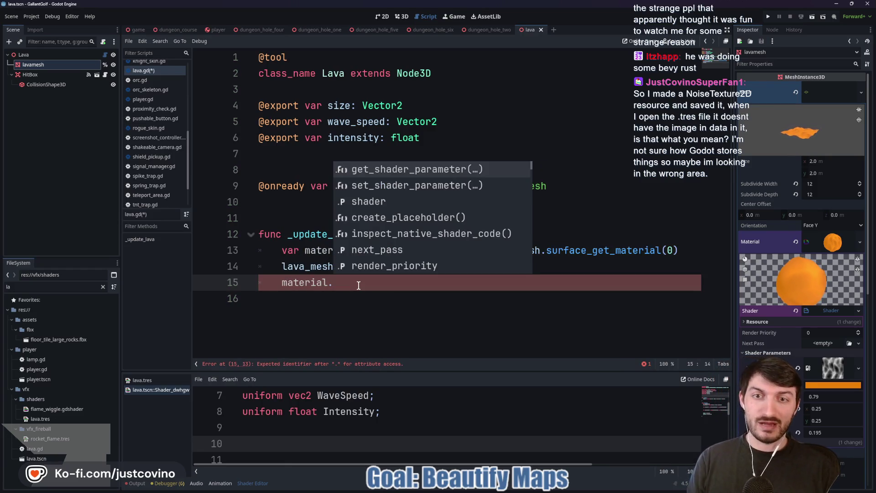
key("Down")
key("Return")
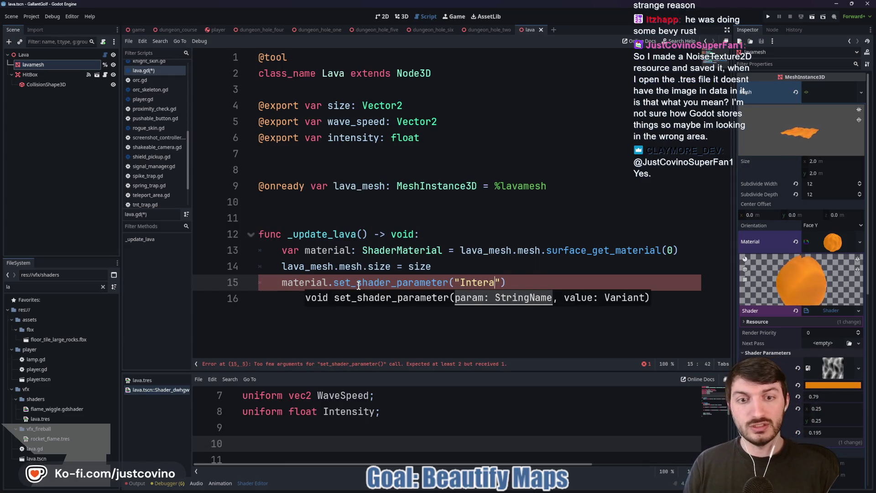
key("BackSpace")
type("sity\"")
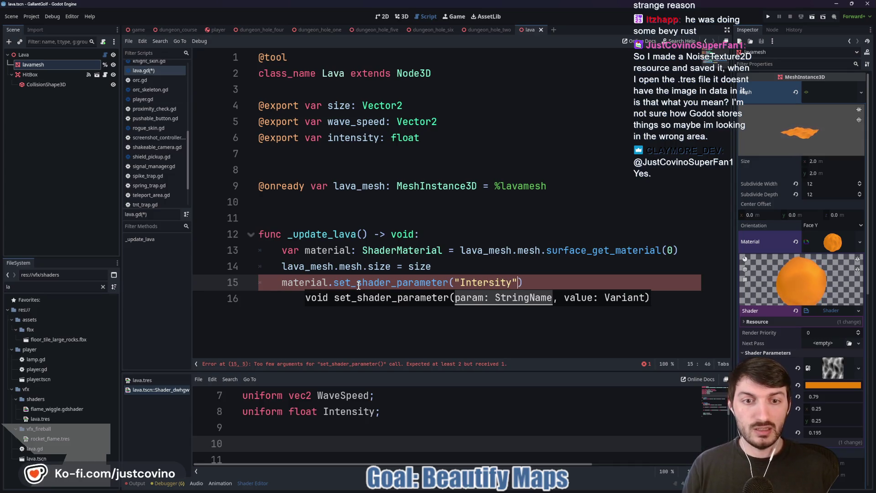
type(", inte")
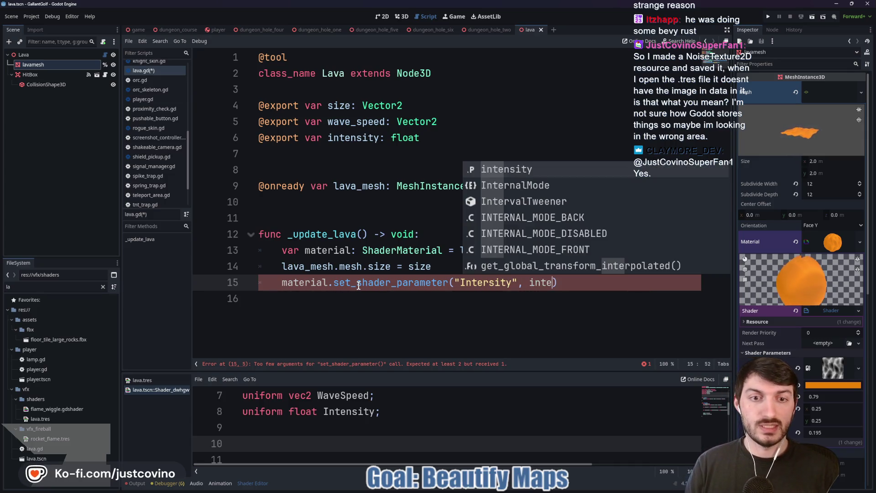
key("Return")
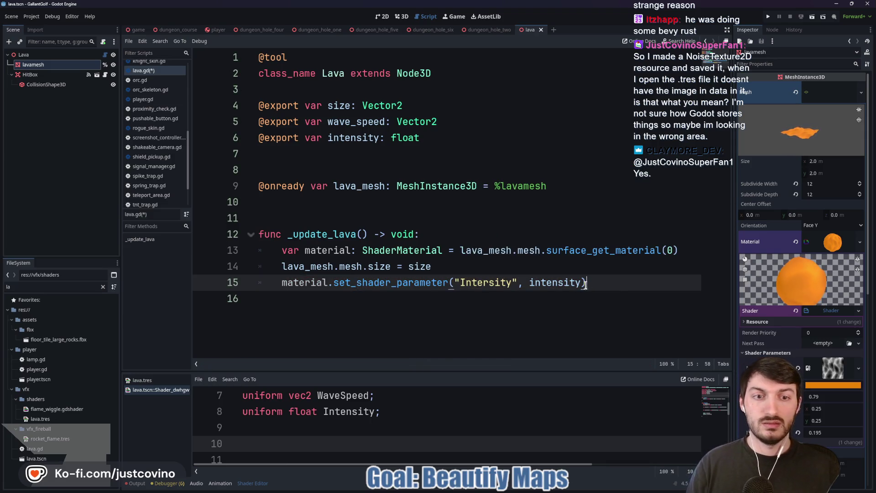
Add material.set_shader_parameter("WaveSpeed", wave_speed) on line 16 and save the script.
key("Return")
type("mater")
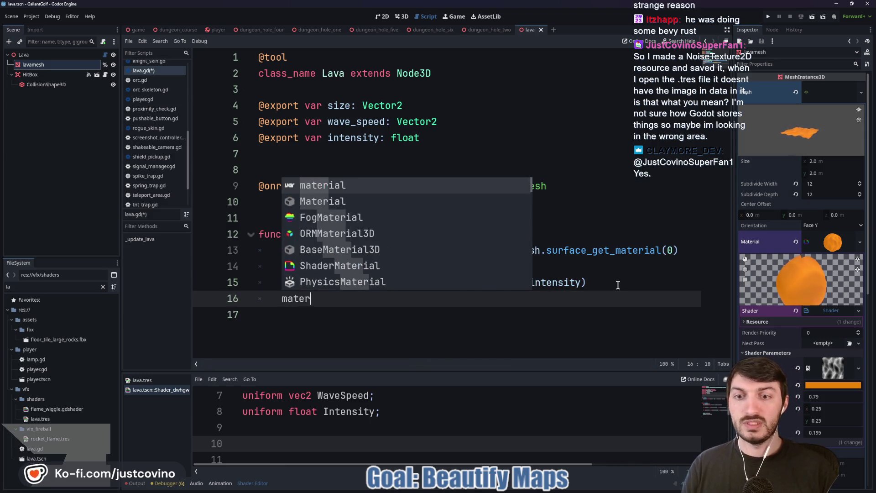
type("ial.set")
key("Return")
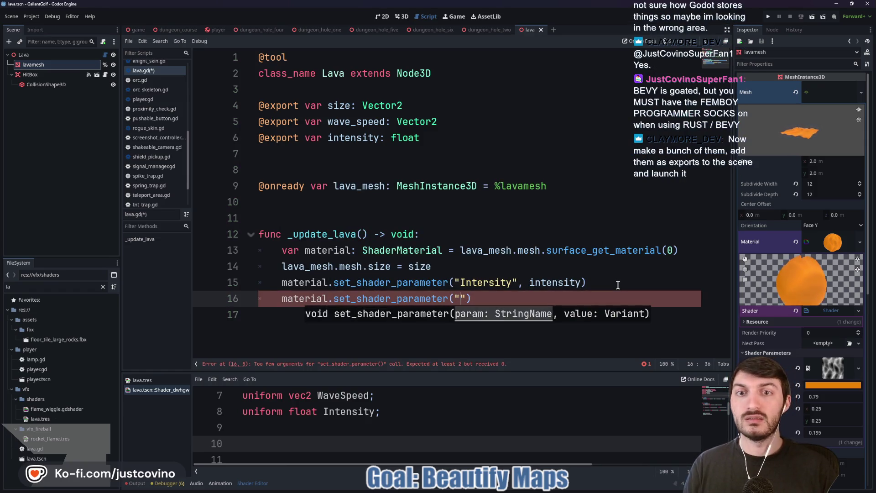
type("WaveSpeed\"")
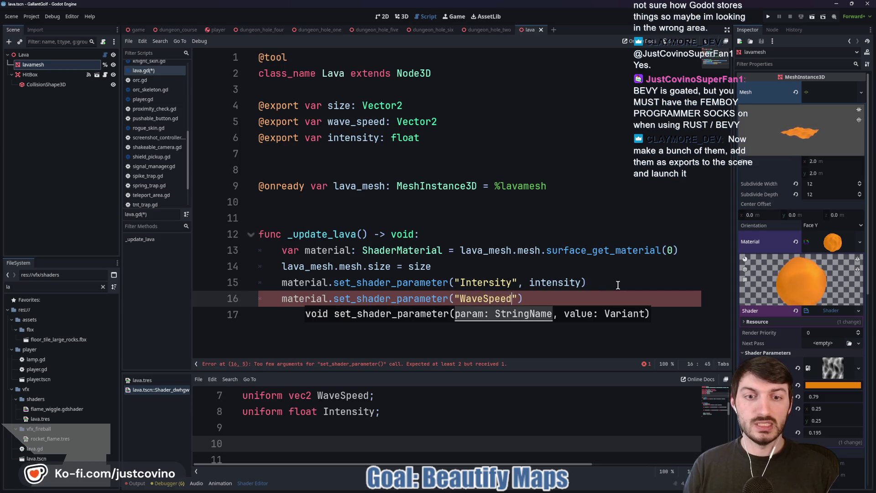
type(", wave_speed")
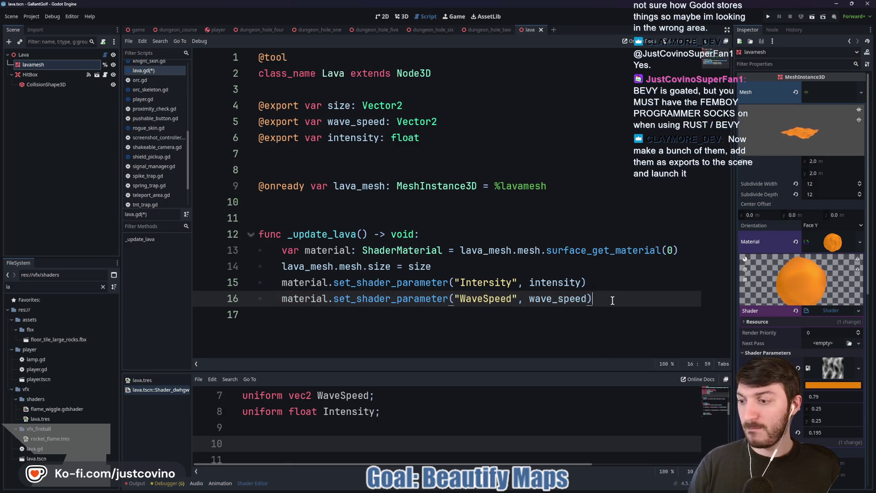
key("ctrl+s")
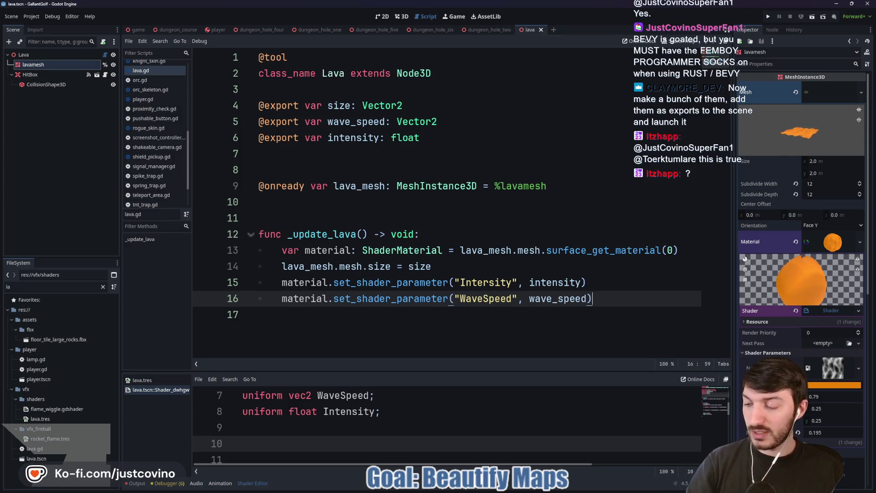
mouse_move(428, 292)
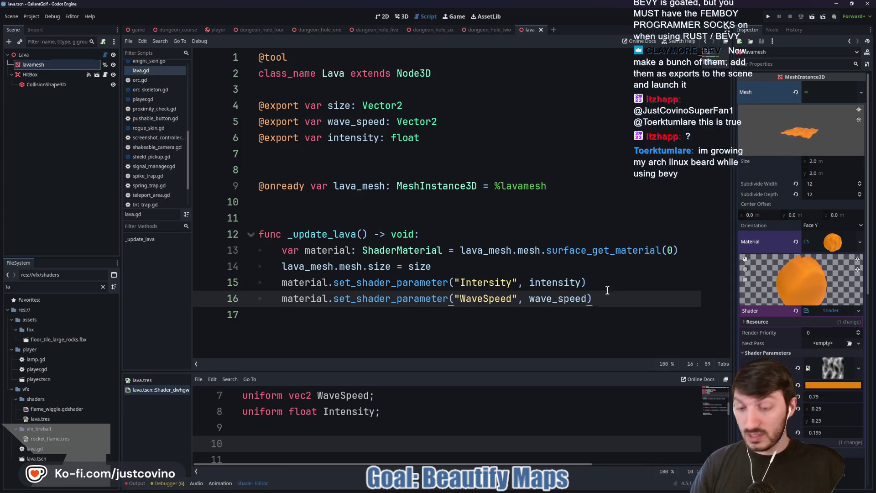
left_click(366, 96)
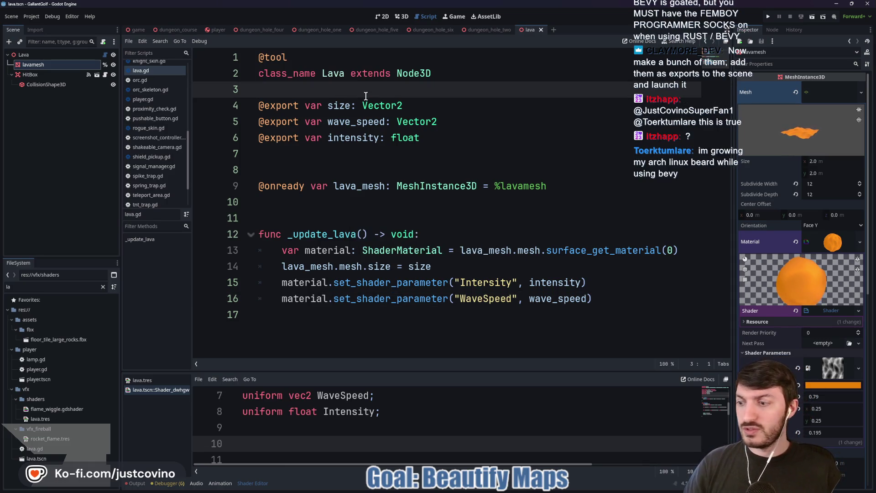
key("Return")
key("Up")
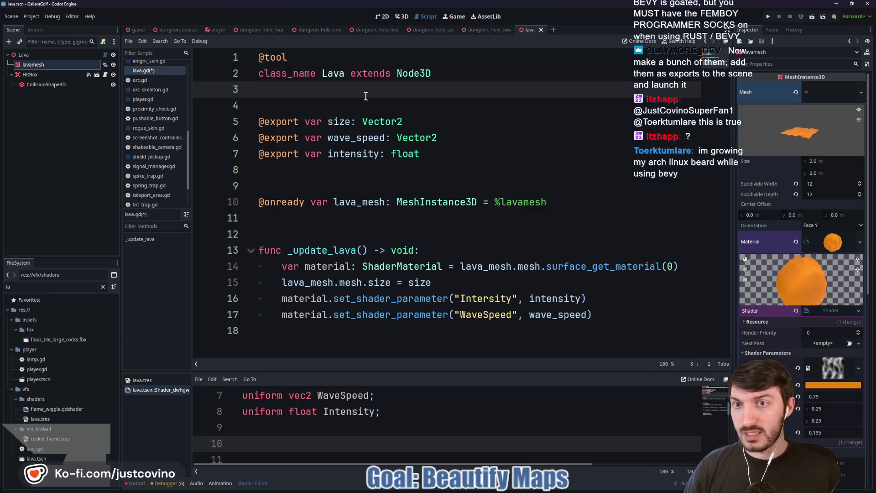
key("Return")
type("@export_")
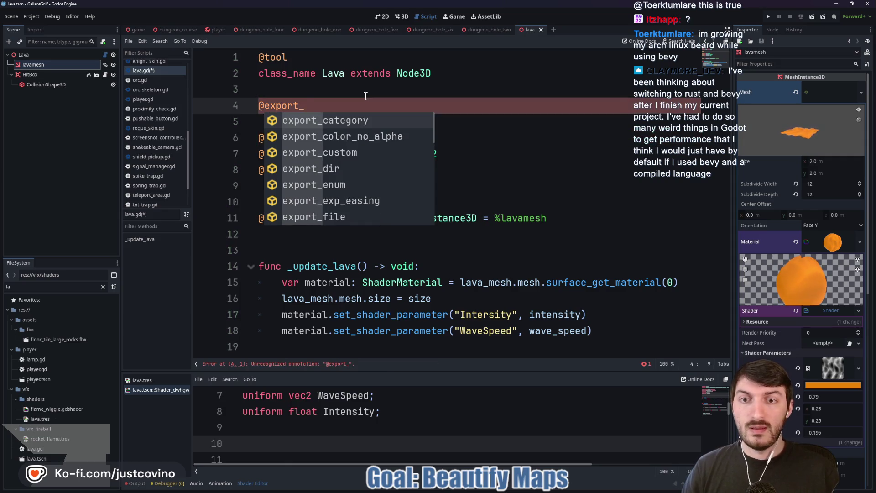
type("b")
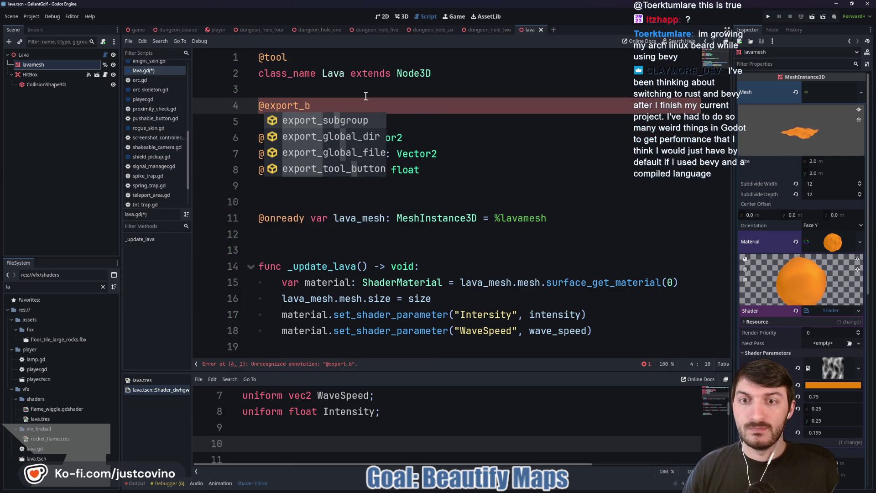
key("Down")
key("Down")
key("Down")
key("Return")
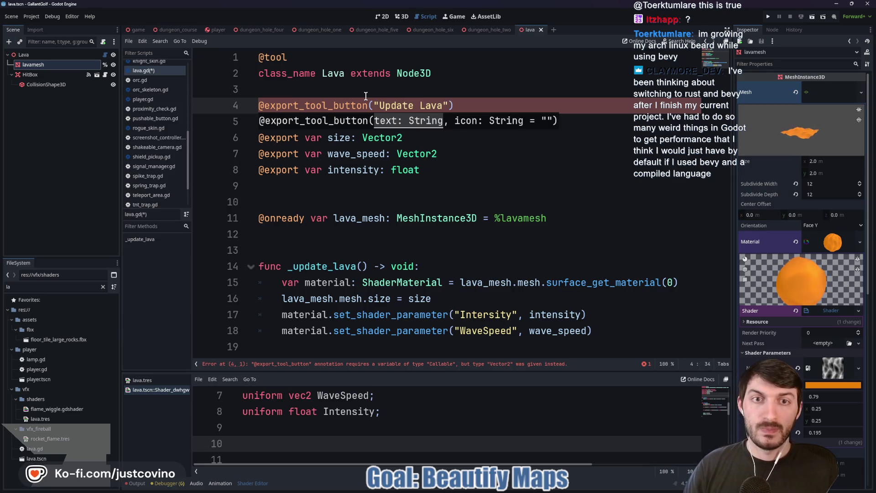
Assign _update_lava without parentheses to the button variable, save, and open export_tool_button's documentation.
left_click(480, 111)
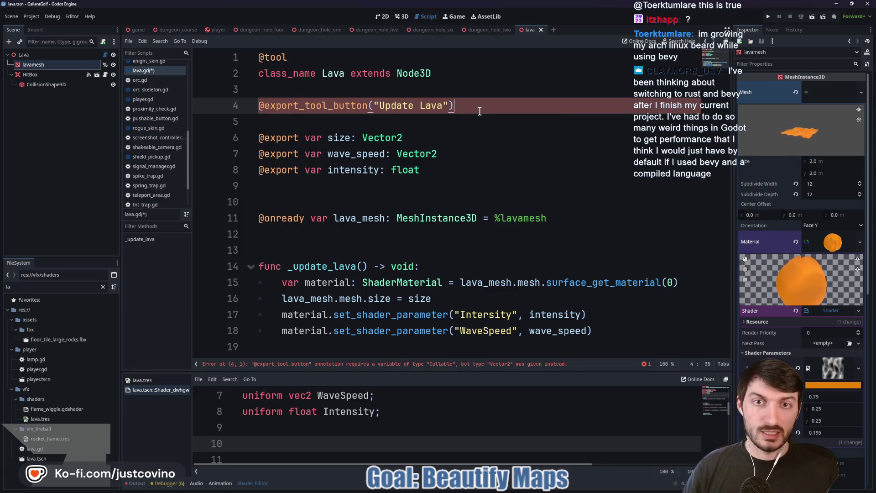
type("= ")
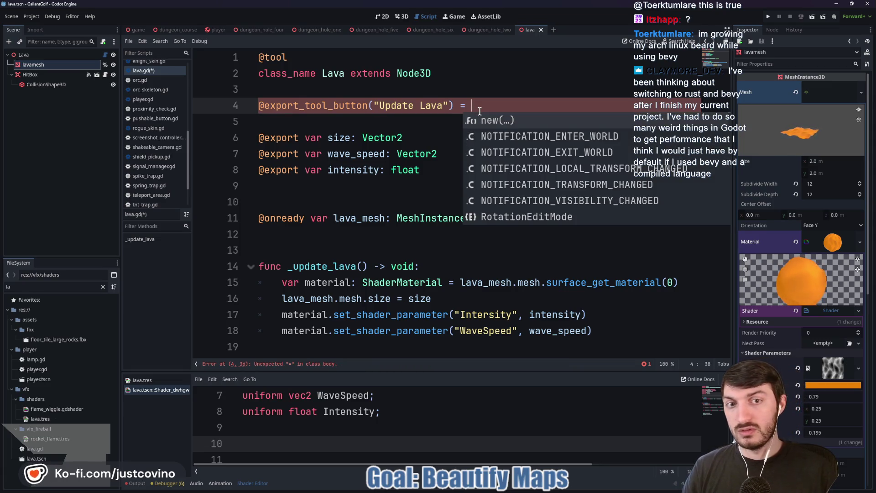
type("var _update")
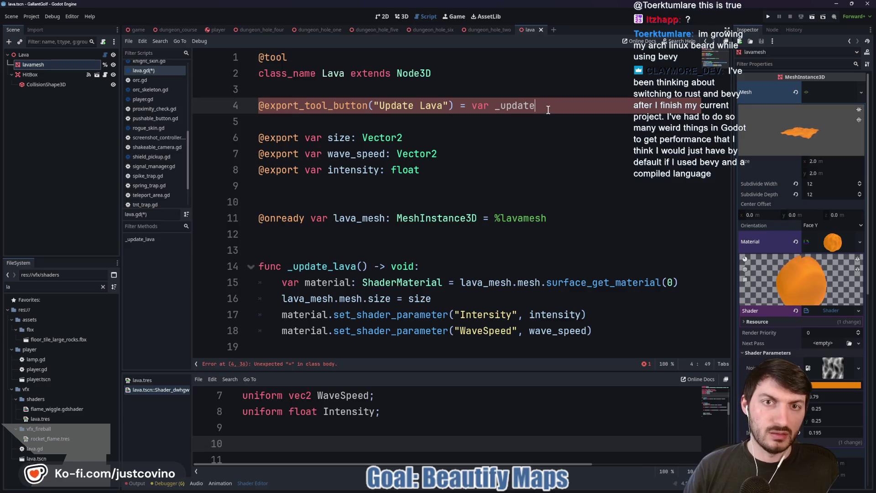
left_click(483, 106)
key("BackSpace")
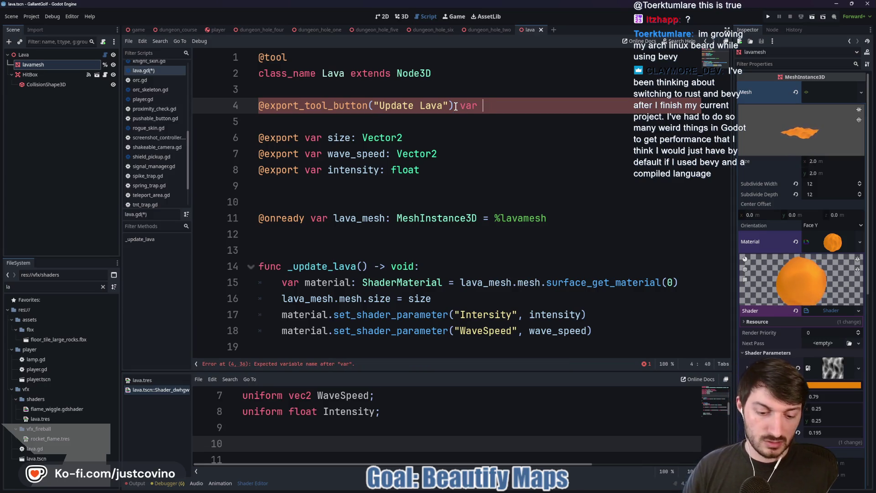
type("= ")
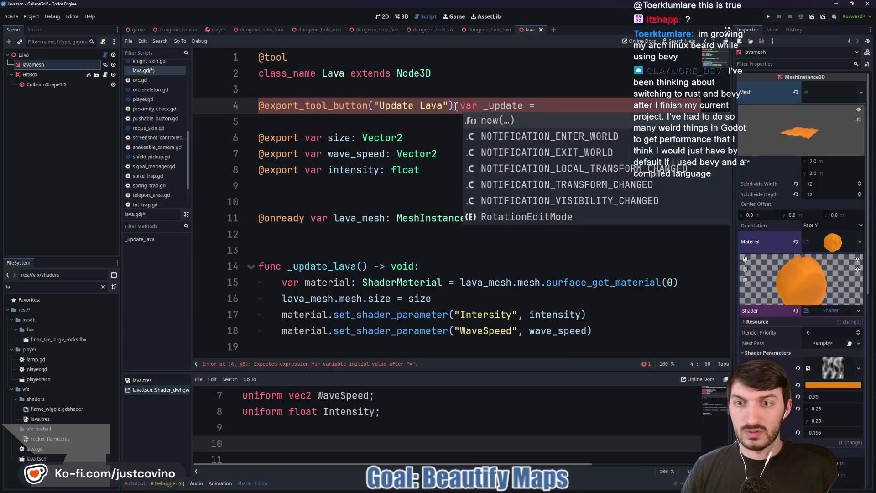
type("_update_")
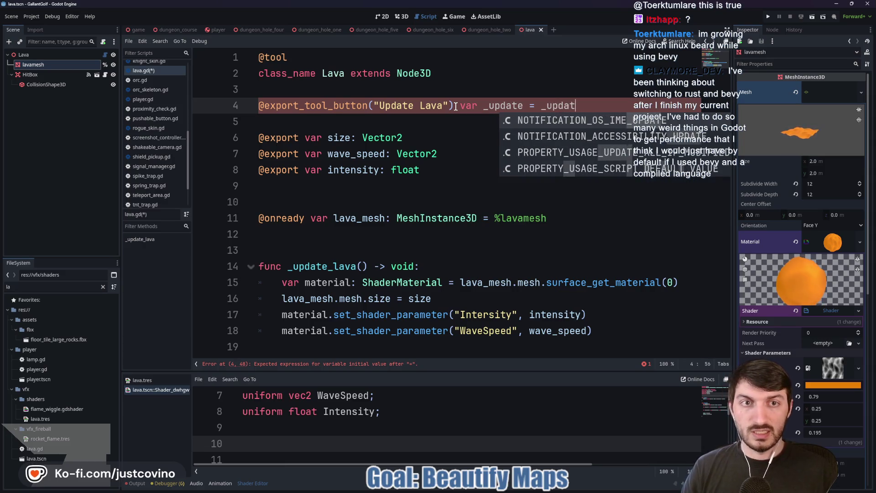
type("lava")
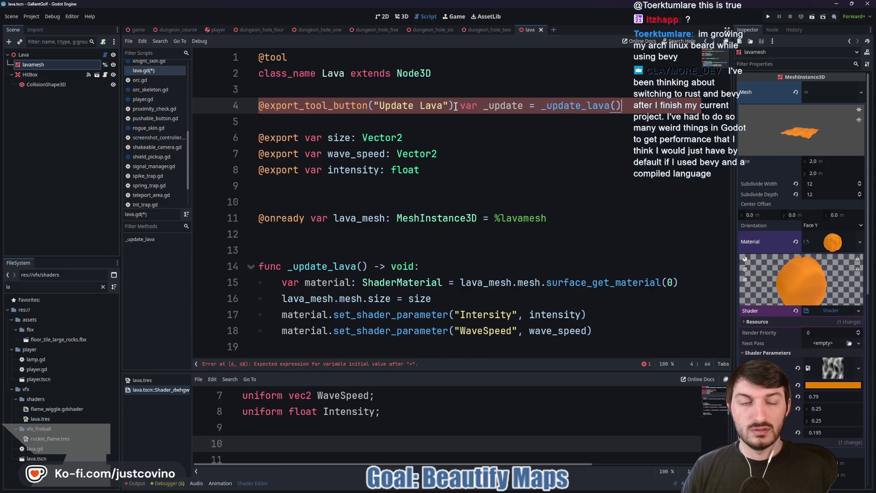
key("BackSpace")
key("BackSpace")
left_click(568, 121)
key("ctrl+s")
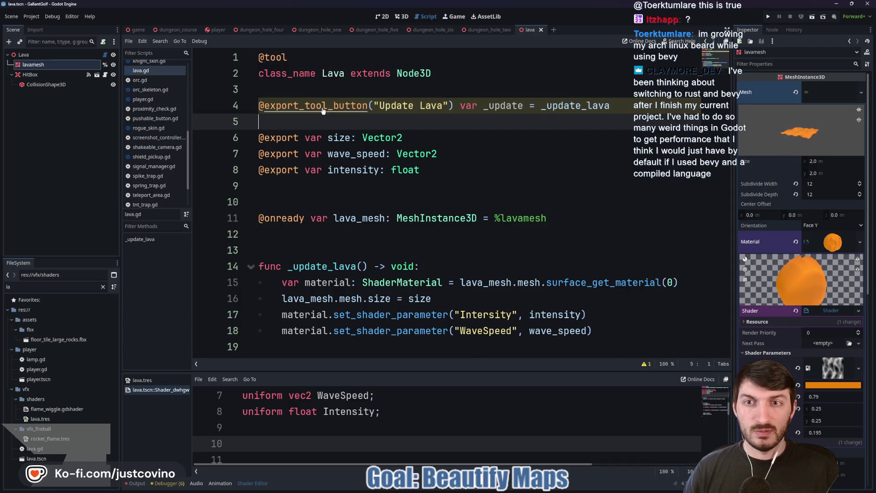
left_click(322, 108, "ctrl")
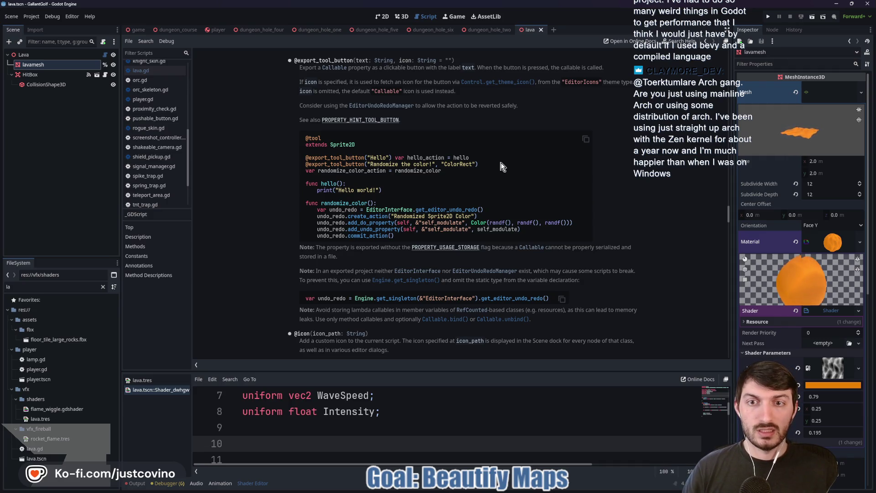
Return to lava.gd, collapse the material in the Inspector, and select the Lava root node.
key("alt+Left")
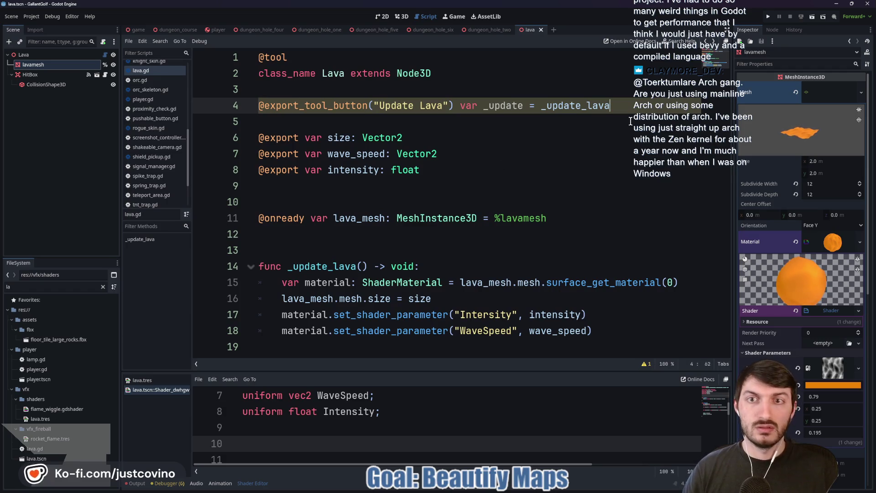
left_click(833, 242)
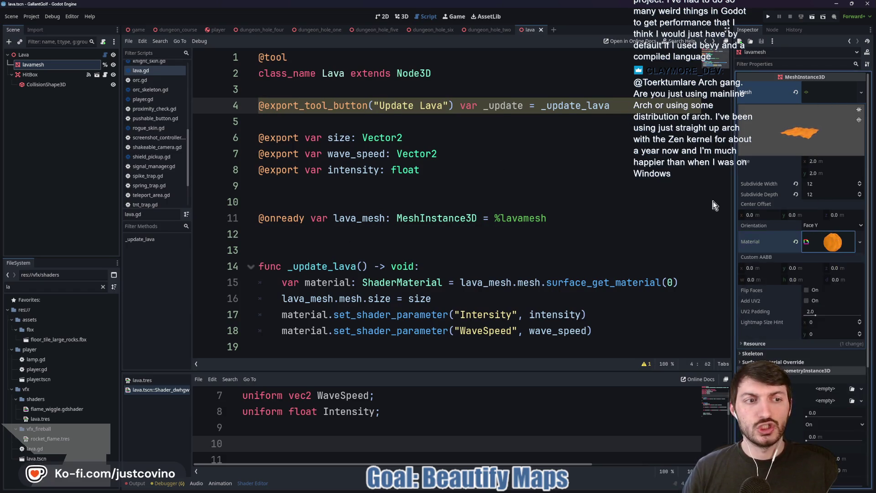
left_click(525, 181)
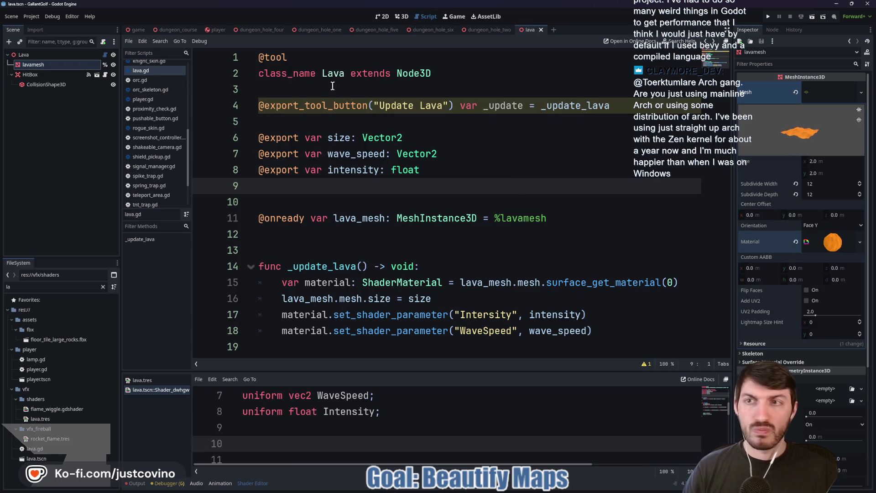
left_click(42, 57)
Set Lava Size to 10 × 10, save, reload the saved scene, and press Update Lava.
left_click(406, 16)
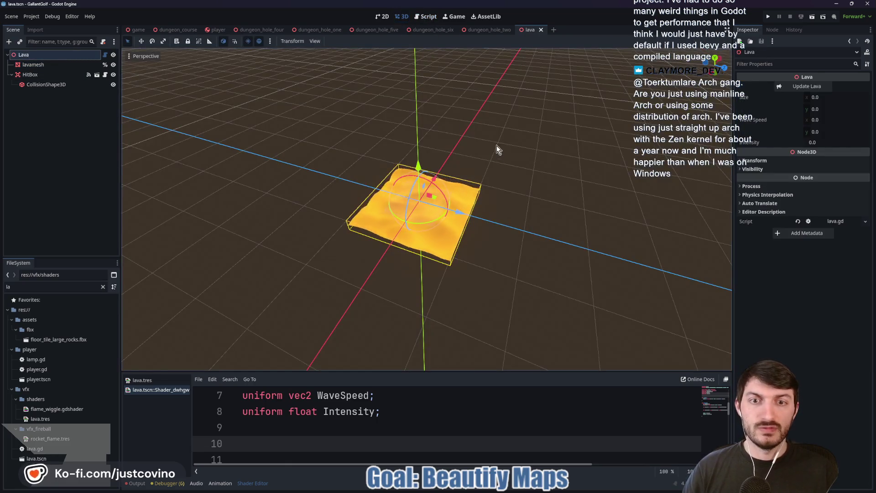
left_click(822, 97)
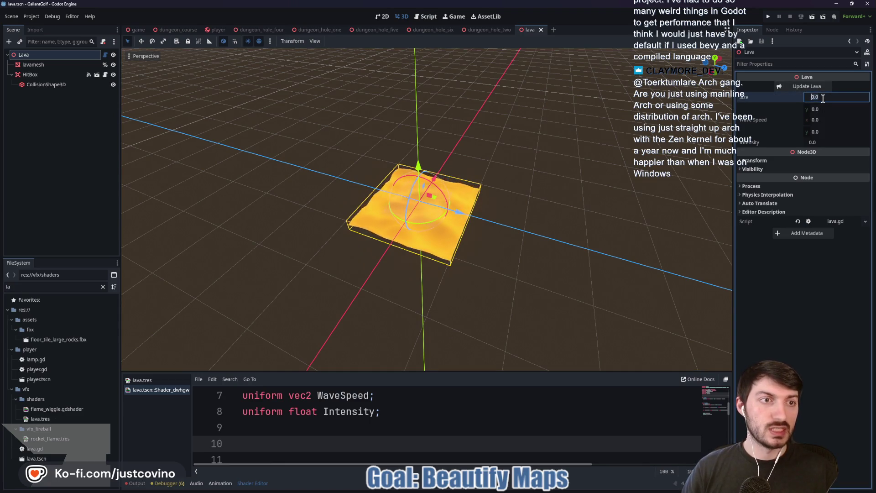
type("10")
key("Tab")
type("10")
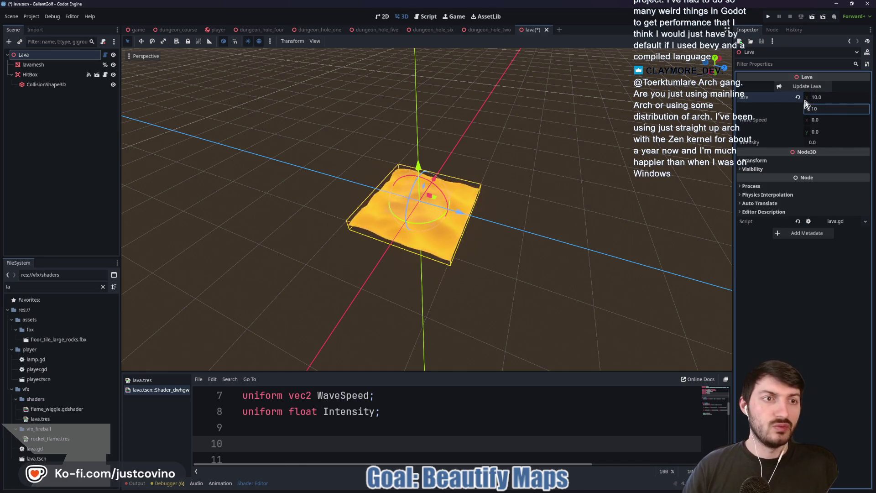
key("Return")
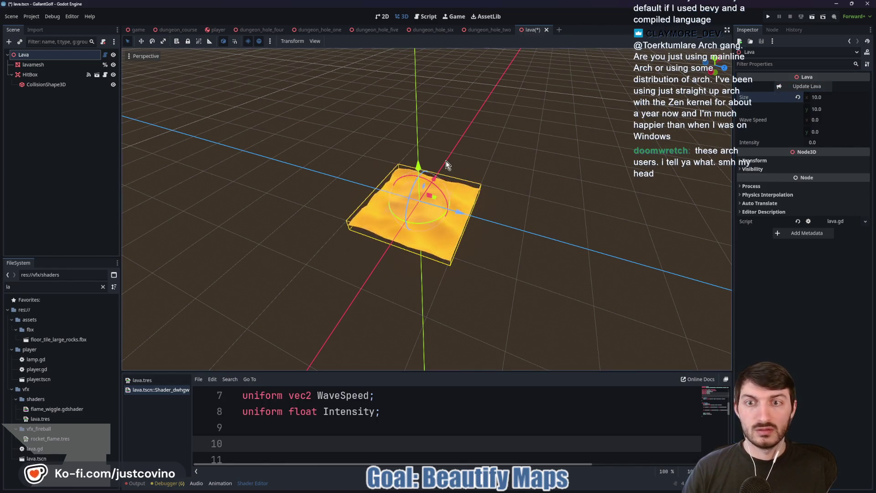
key("ctrl+s")
left_click(11, 17)
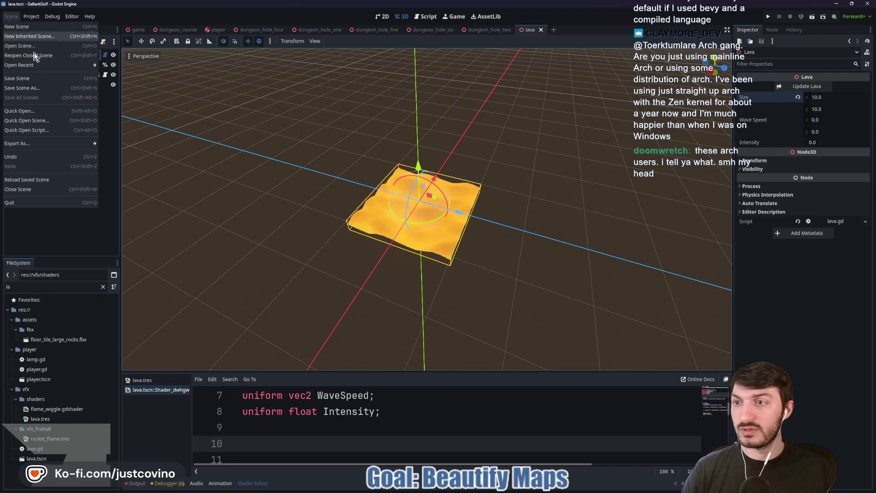
left_click(34, 181)
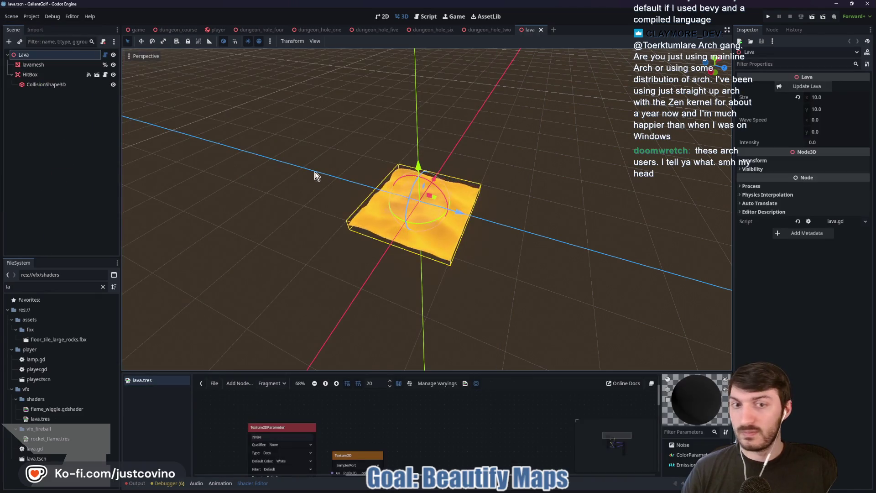
left_click(807, 86)
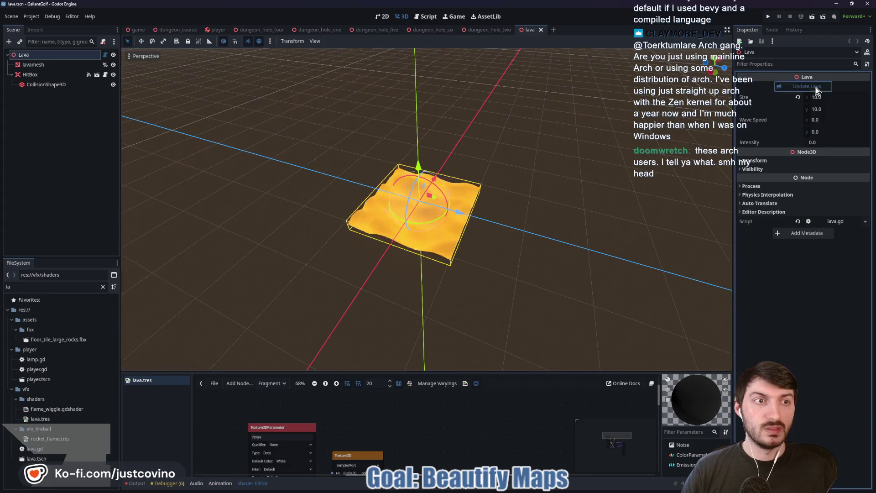
Set Wave Speed to 0.25 × 0.25 and Intensity to 0.25.
scroll(500, 127, "down", 5)
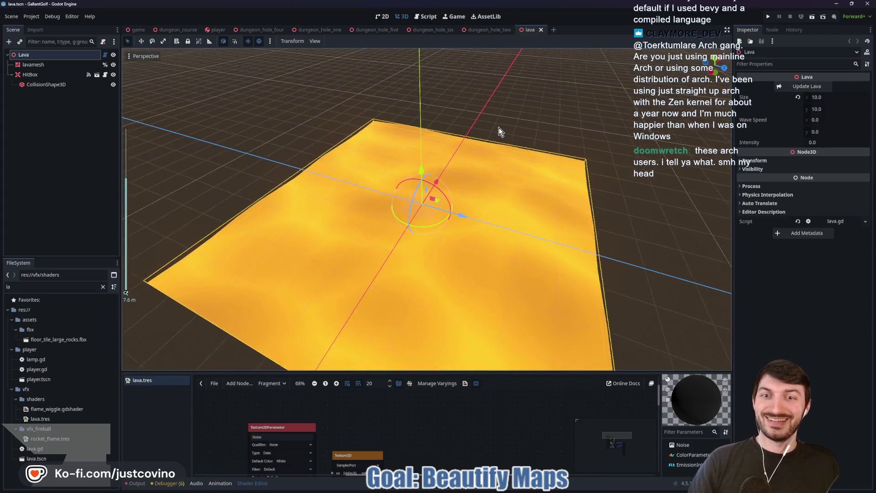
left_click(825, 119)
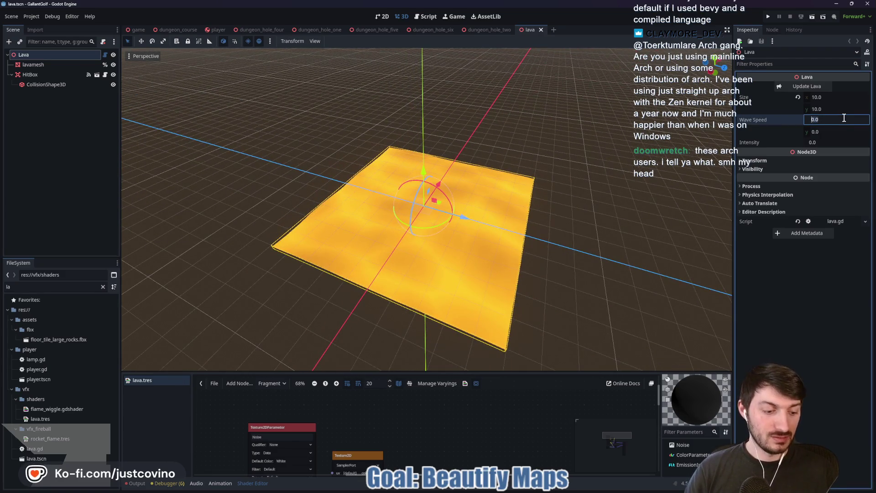
type("25")
key("Tab")
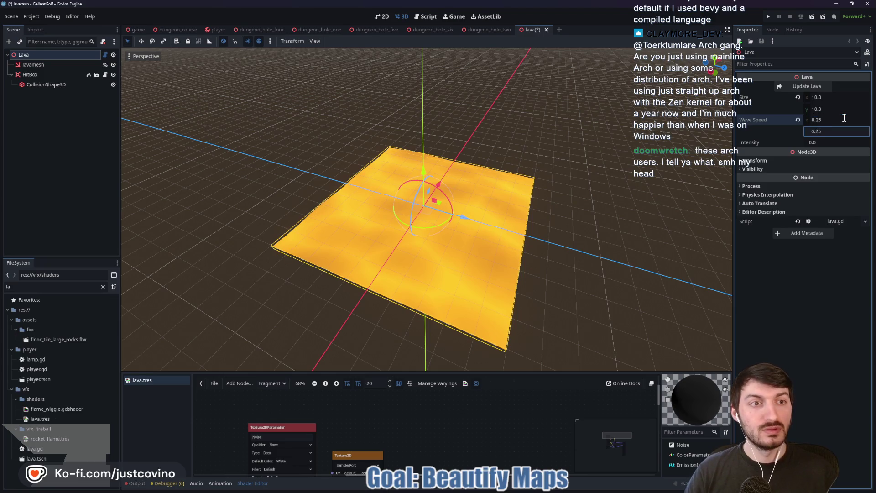
key("Tab")
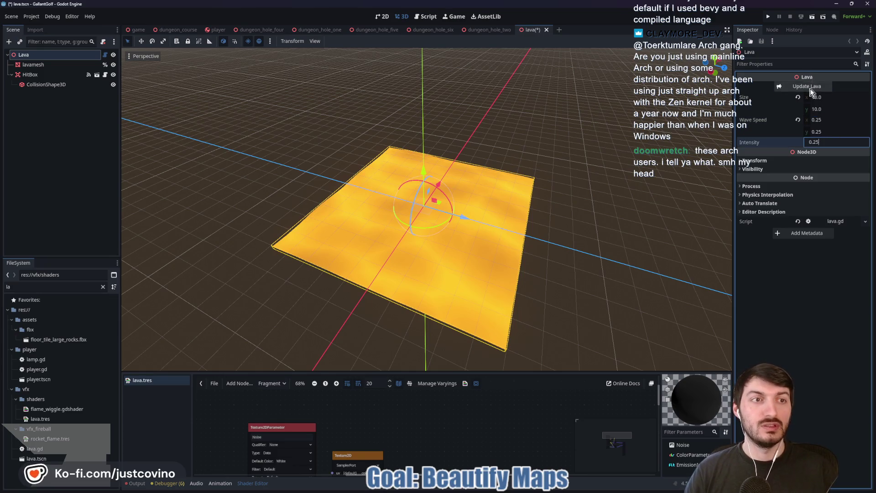
key("Return")
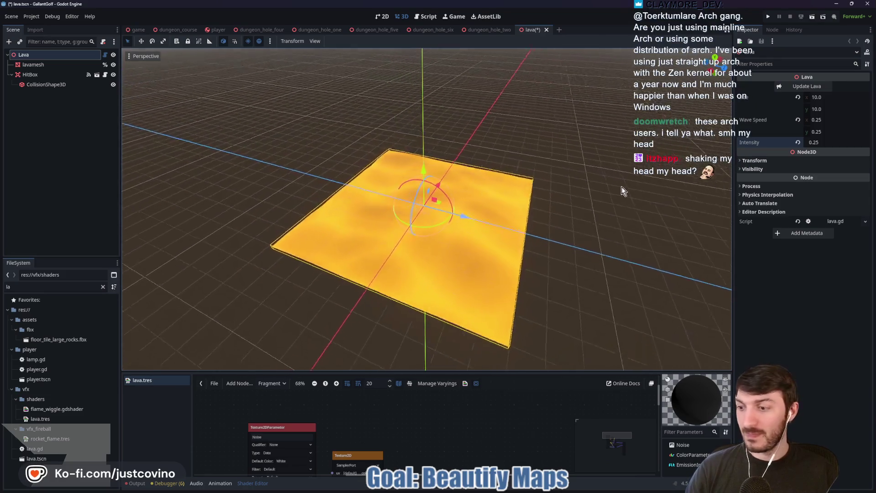
left_click_drag(622, 187, 588, 184)
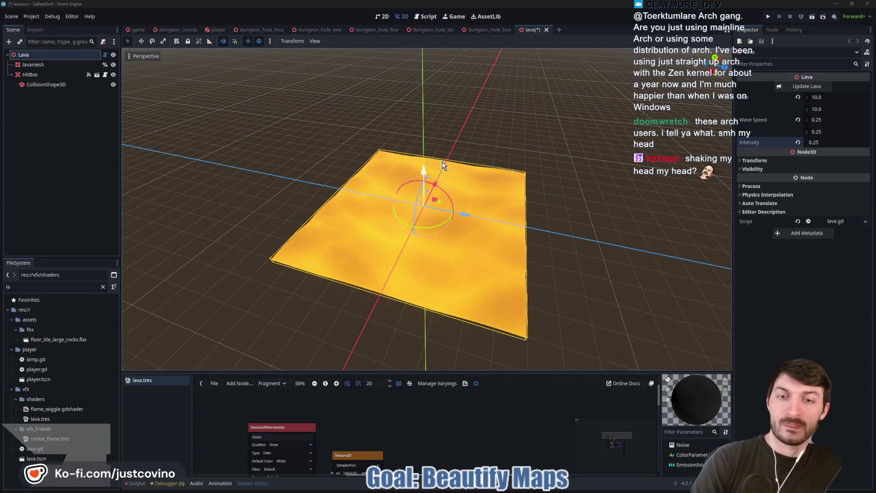
Orbit to look along the red axis and drag Size x down to about 7.965.
left_click_drag(395, 137, 456, 141)
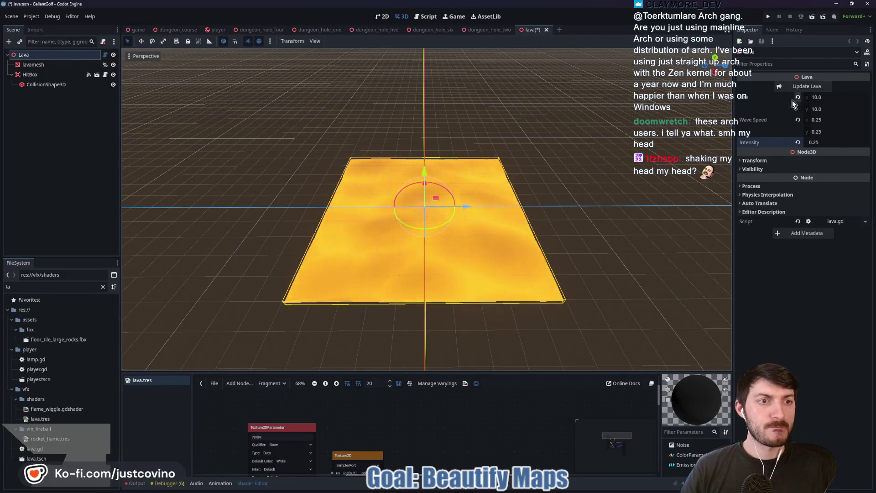
mouse_move(821, 98)
left_mouse_down()
mouse_move(812, 97)
mouse_move(849, 104)
left_mouse_up()
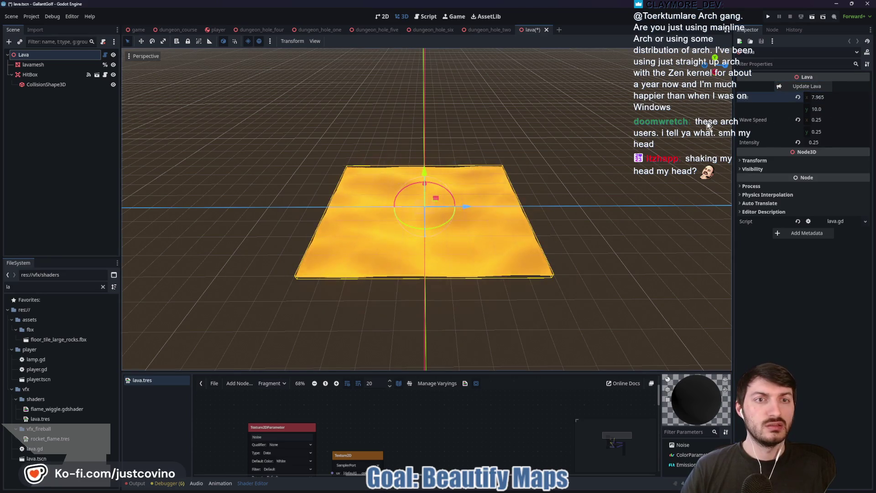
Set Lava Size to 2 × 2, rebuild the mesh with Update Lava, and save.
left_click(829, 100)
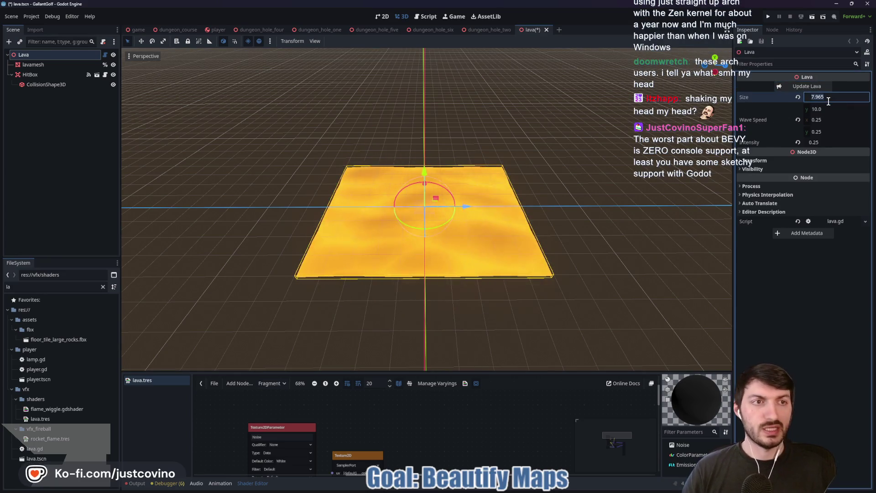
type("2")
key("Tab")
type("2")
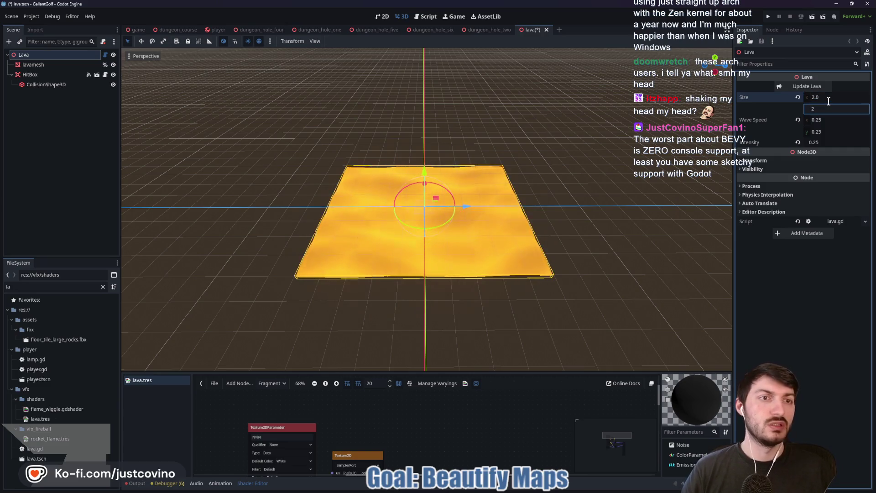
key("Tab")
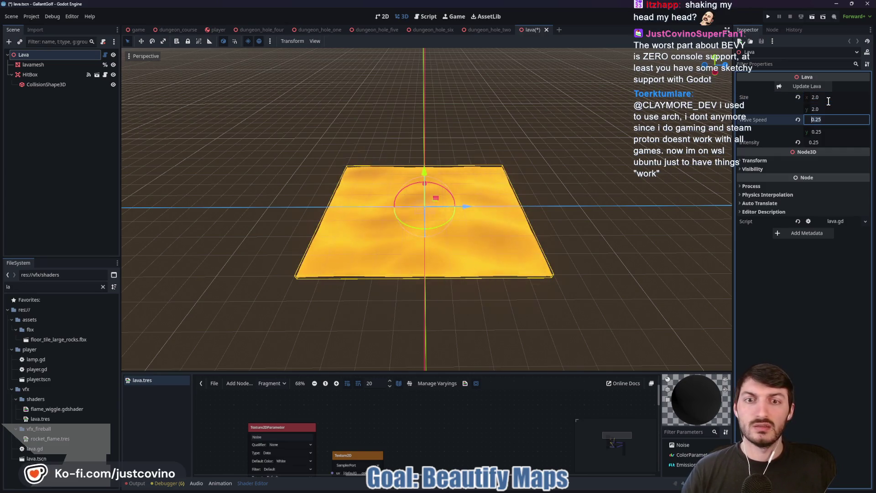
left_click(806, 87)
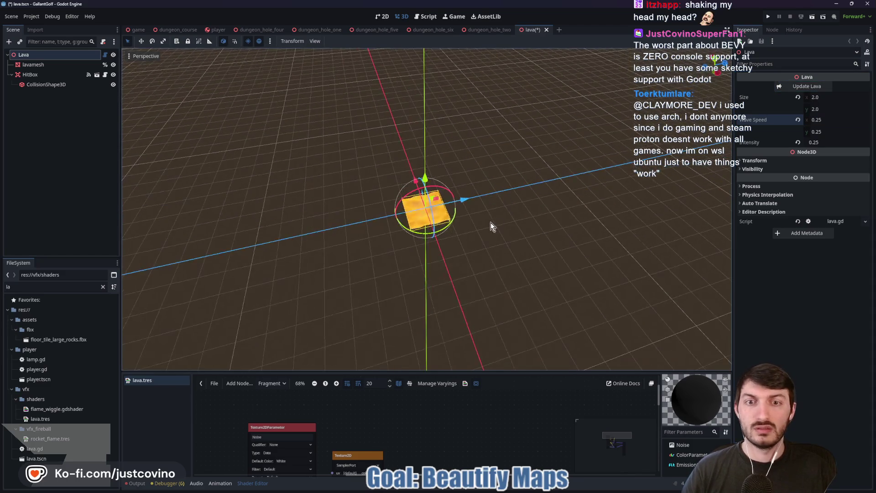
scroll(491, 222, "up", 3)
key("ctrl+s")
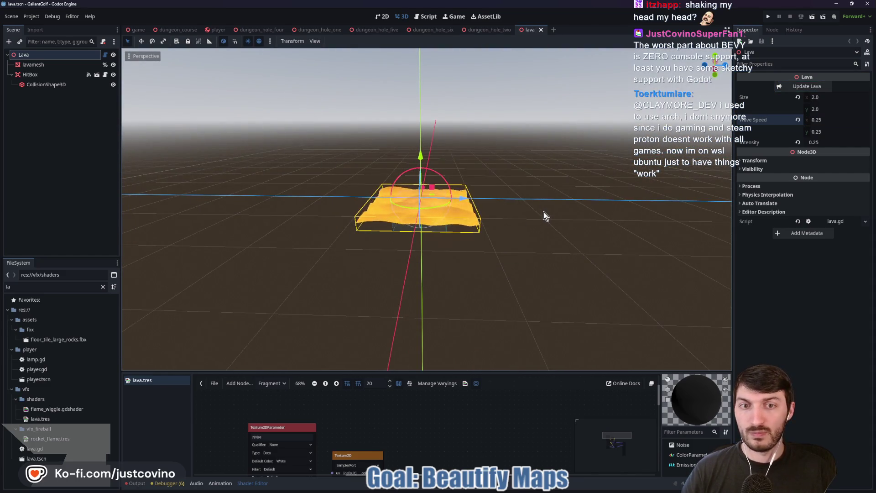
Raise Intensity to 1.0 and save the lava scene.
scroll(544, 212, "up", 2)
left_click_drag(553, 219, 489, 225)
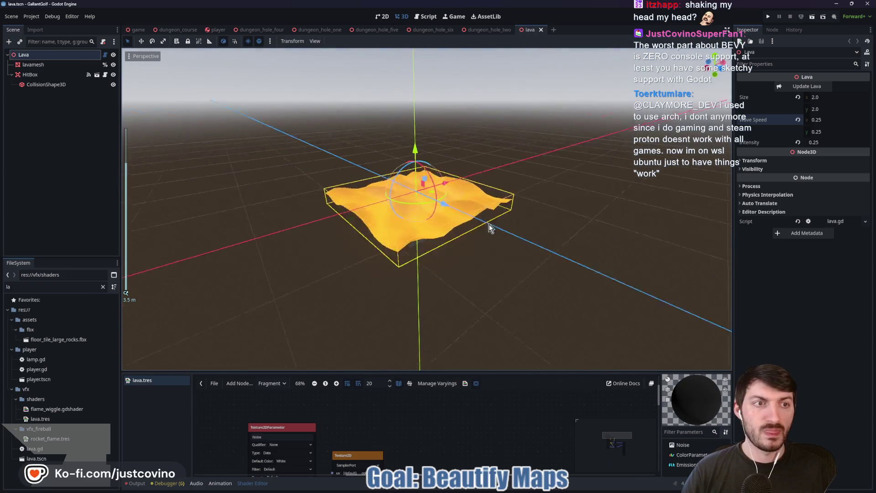
left_click(820, 142)
type("1")
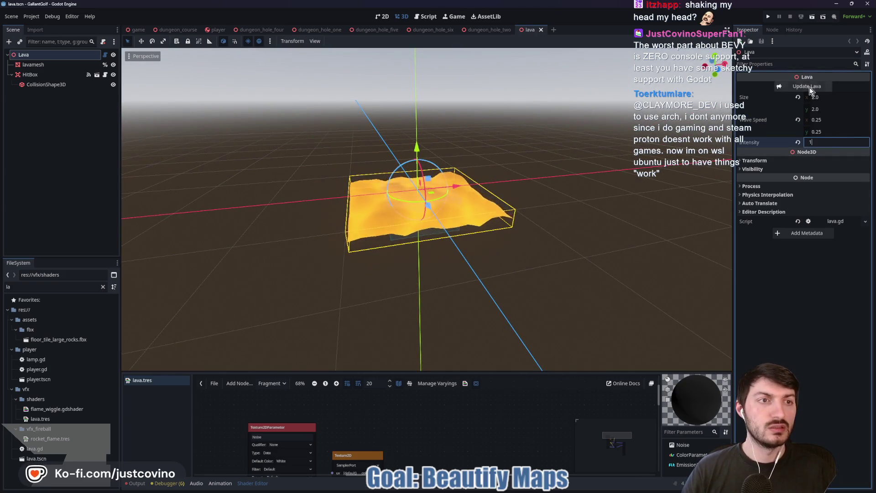
key("Return")
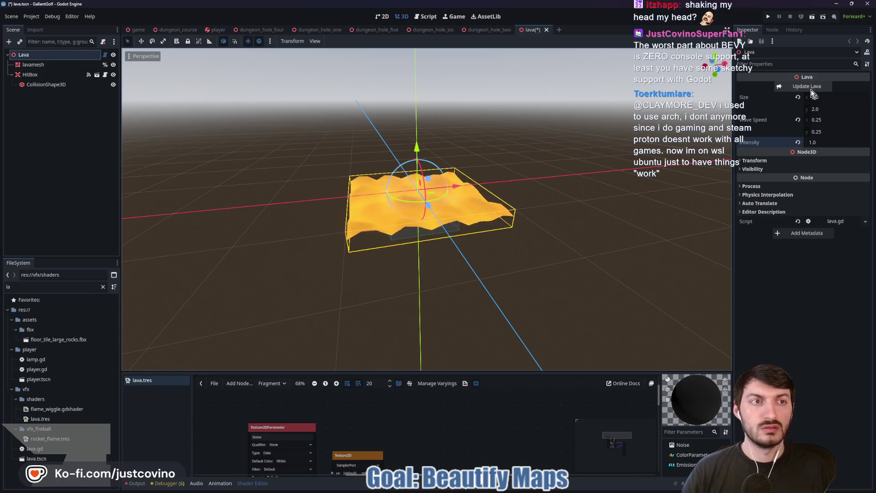
left_click_drag(575, 173, 610, 191)
key("ctrl+s")
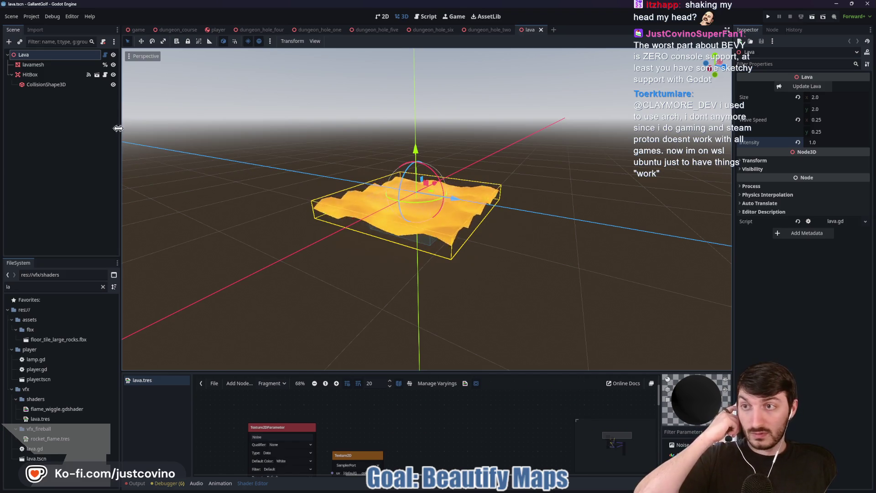
left_click(105, 54)
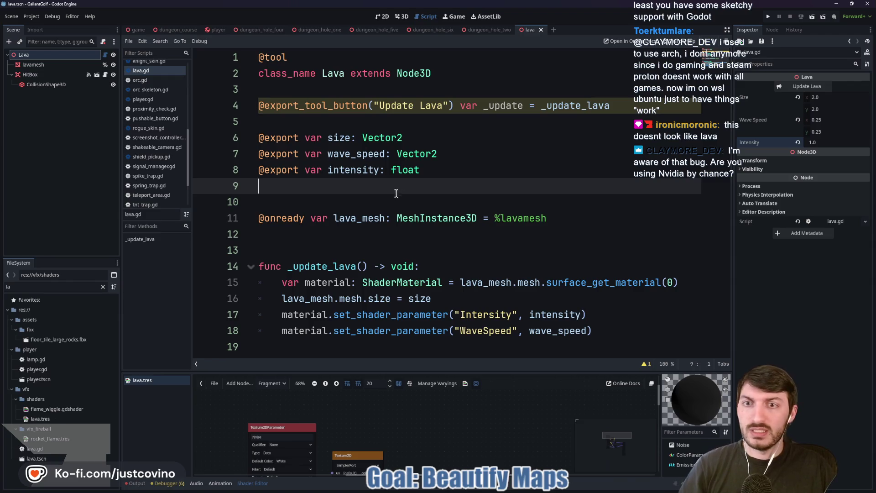
Make the CollisionShape3D node accessible by unique name.
left_click(574, 220)
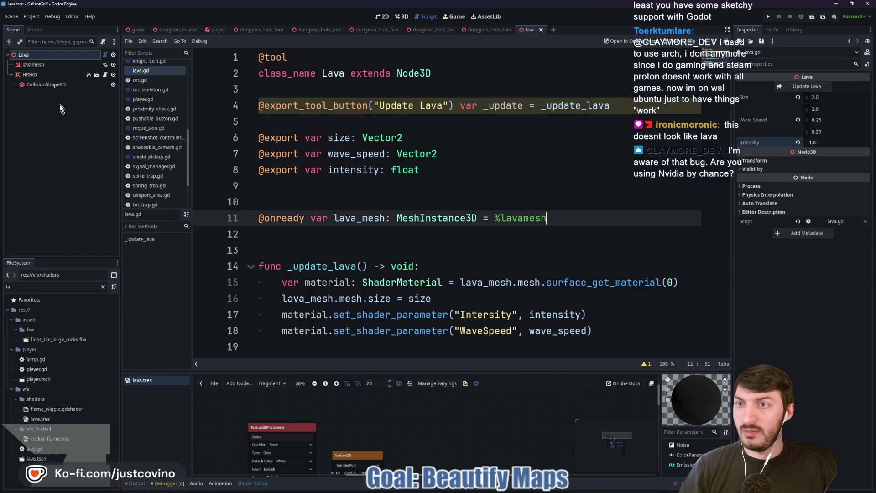
left_click(45, 84)
right_click(44, 86)
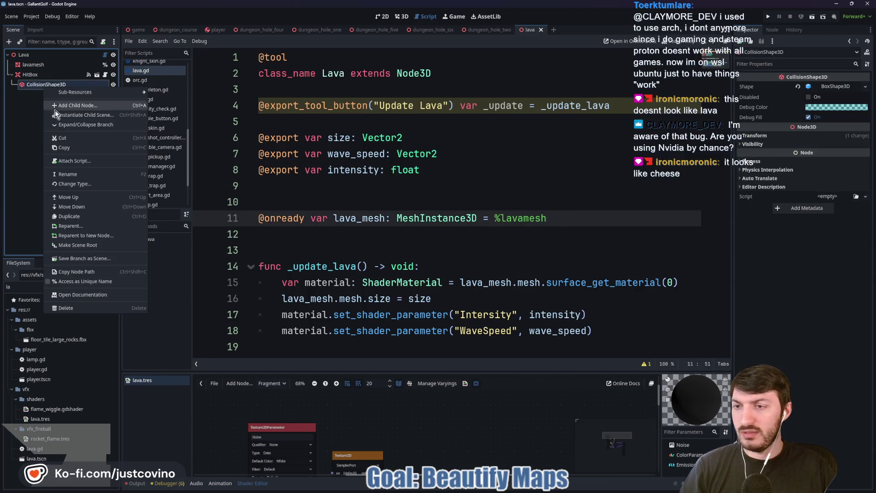
left_click(88, 281)
left_click(570, 220)
key("Return")
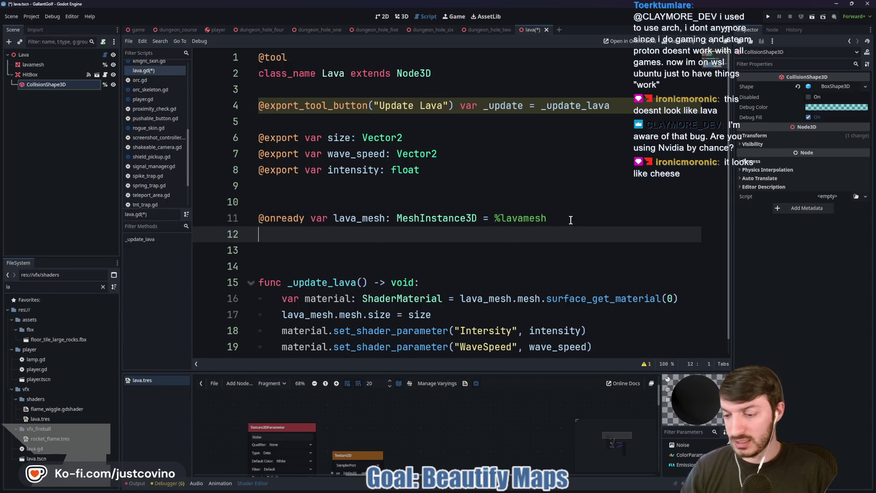
type("@on")
key("Return")
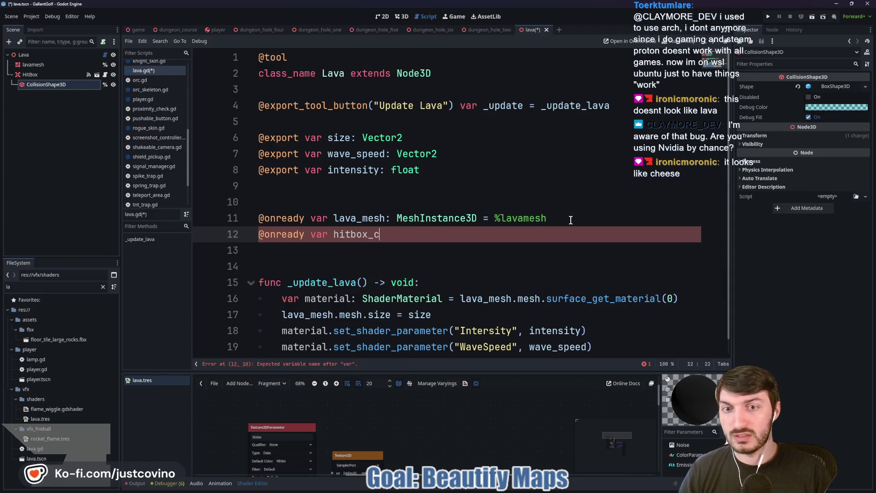
type("Collio")
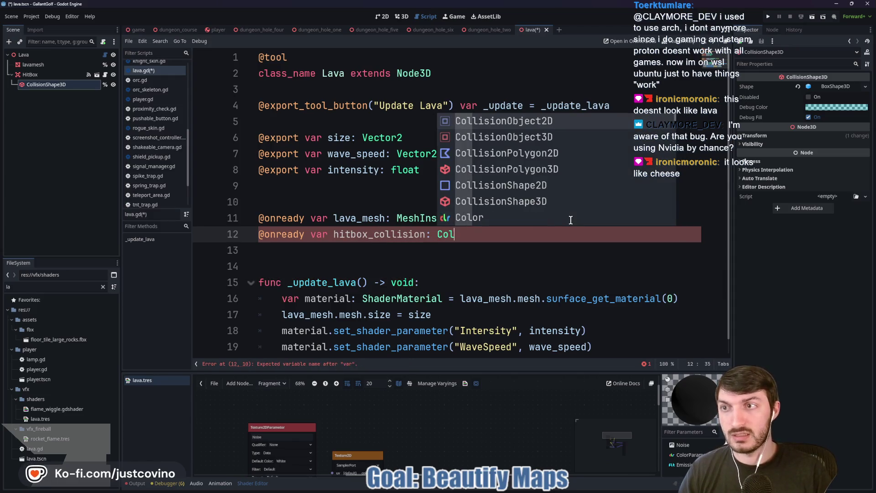
key("BackSpace")
key("BackSpace")
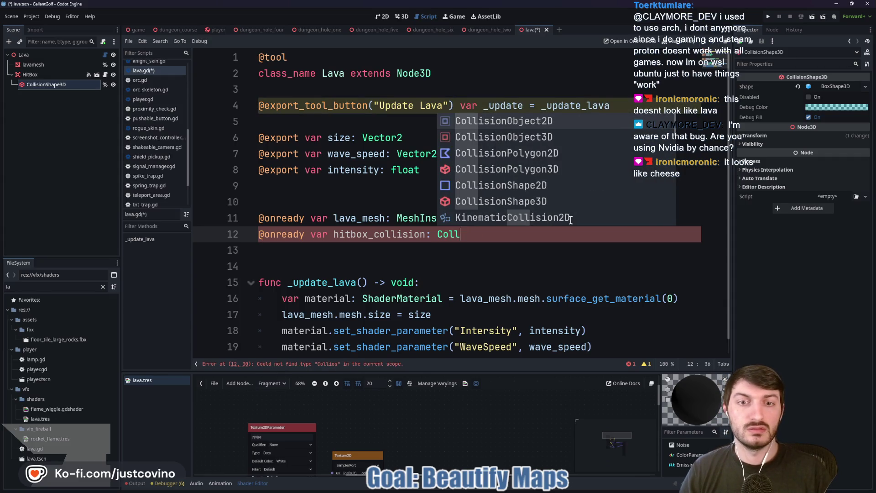
type("isionShape")
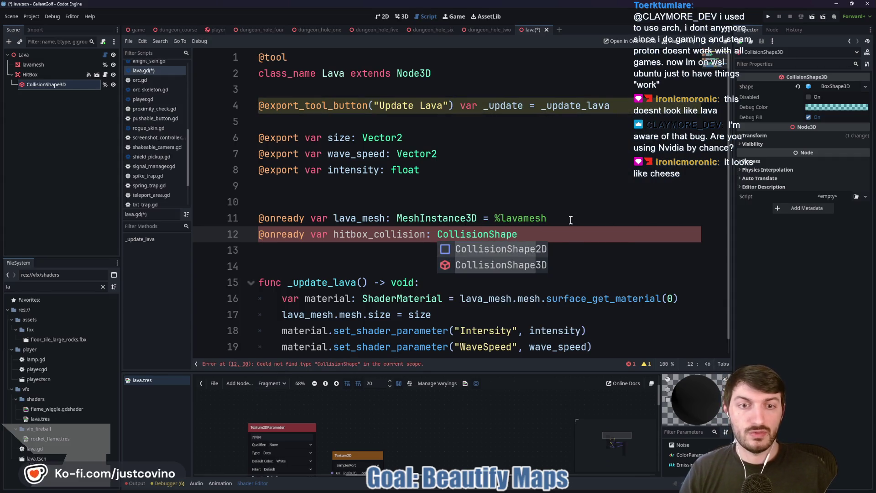
type("3D = %")
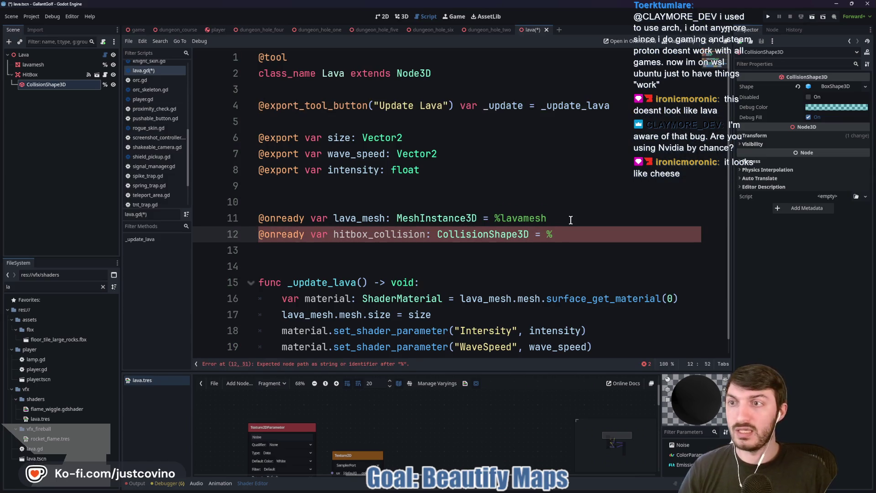
type("Co")
key("Return")
left_click(378, 259)
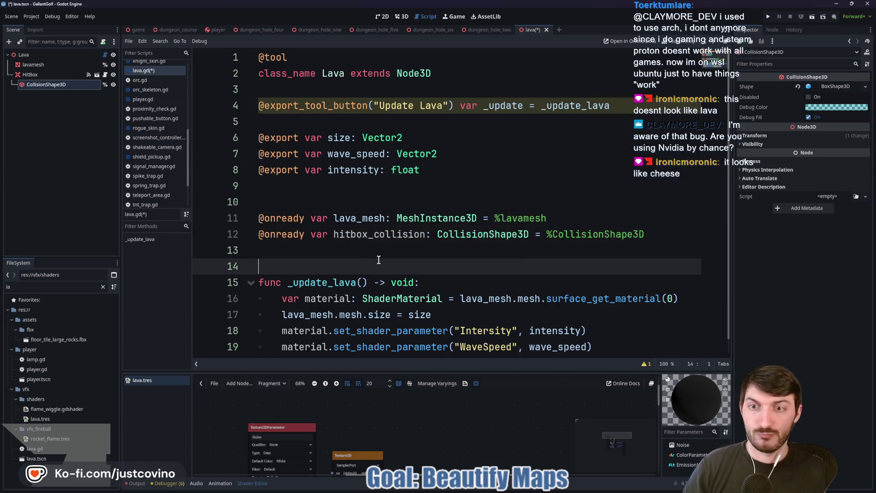
Save, then add hitbox_collision.shape.size.x = size.x on line 20 of _update_lava.
key("ctrl+s")
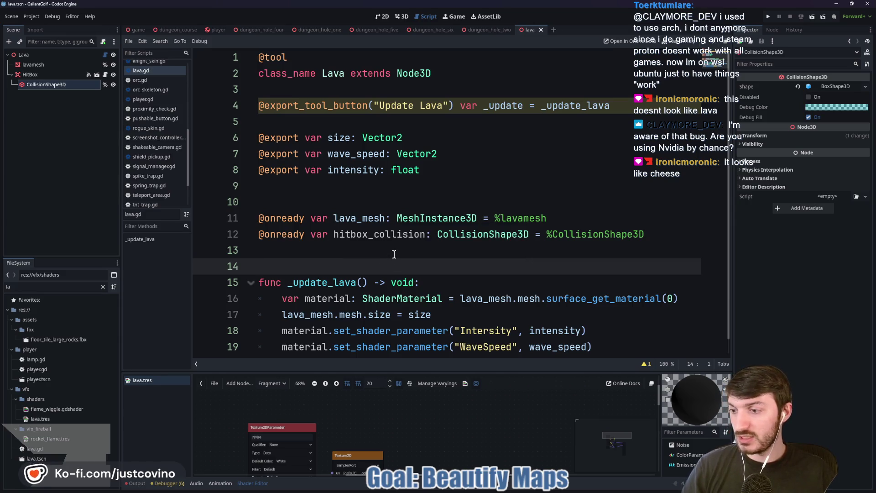
scroll(421, 251, "down", 1)
left_click(627, 330)
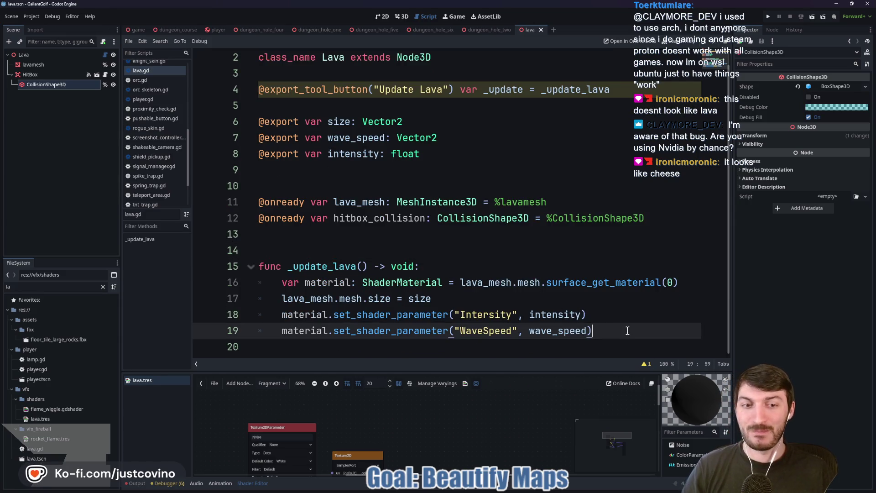
key("Return")
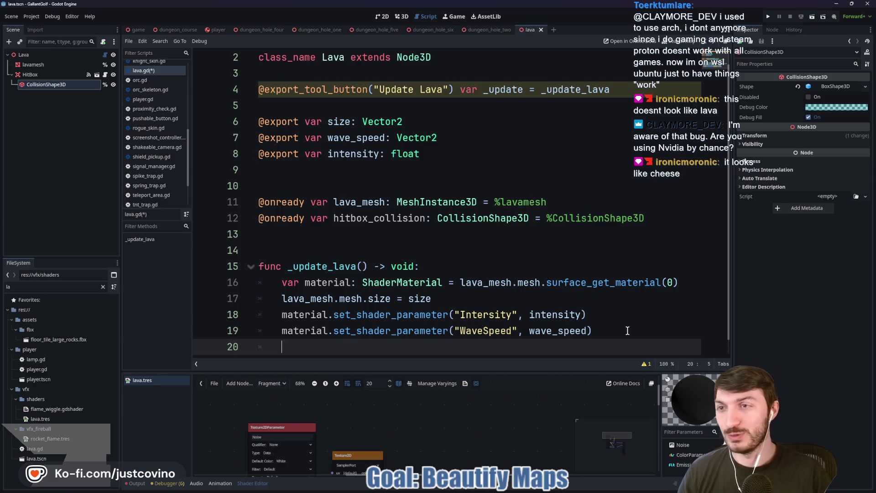
type("hit")
key("Return")
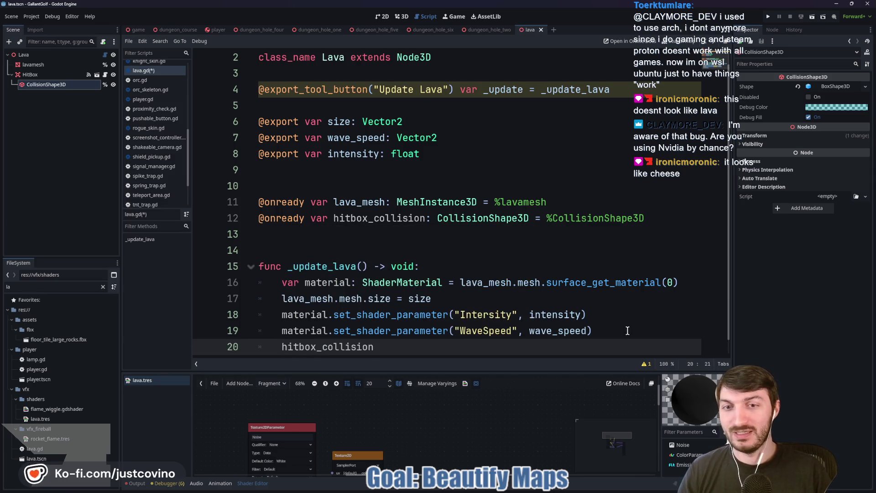
type(".")
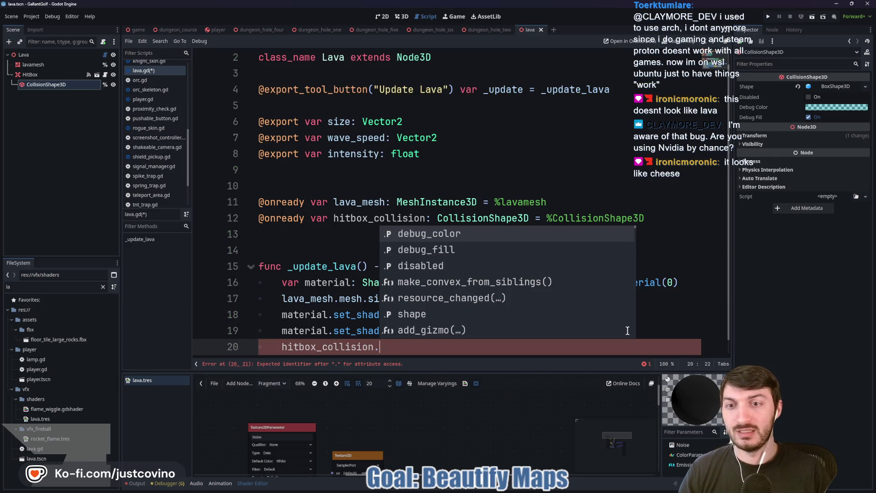
type("s")
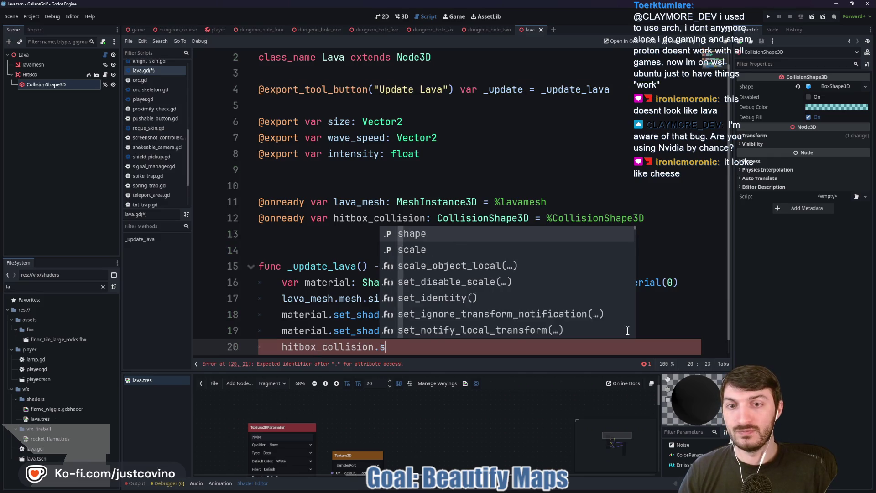
key("BackSpace")
type("sh")
key("Return")
type(".")
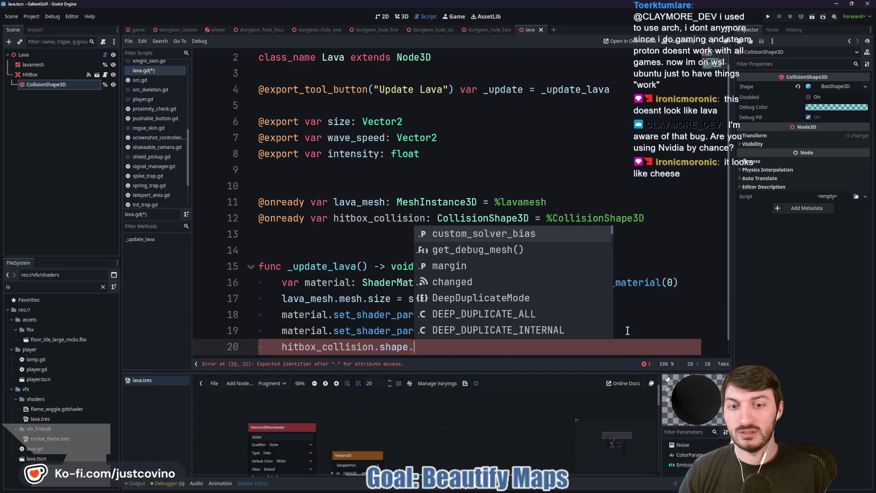
type("size")
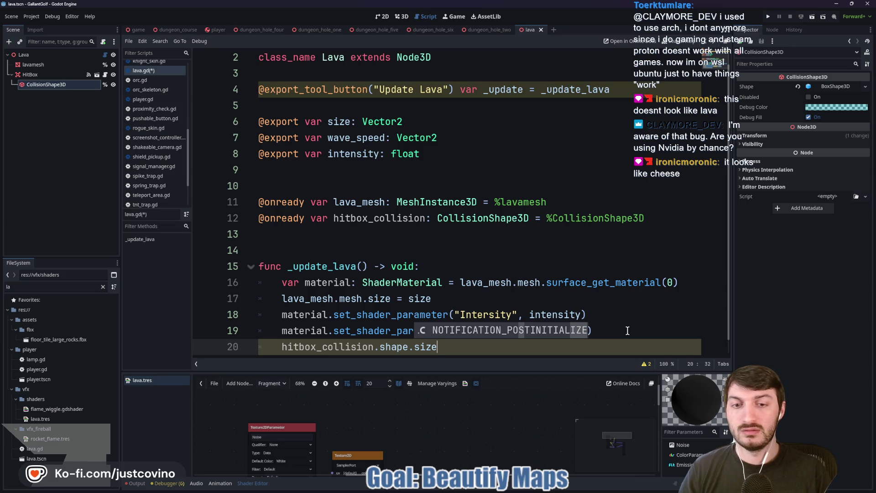
type(".x")
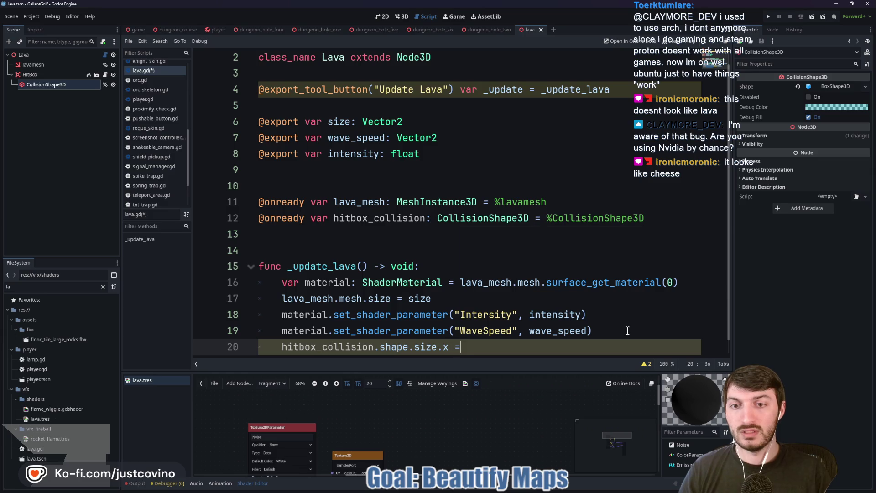
type(" = size.x")
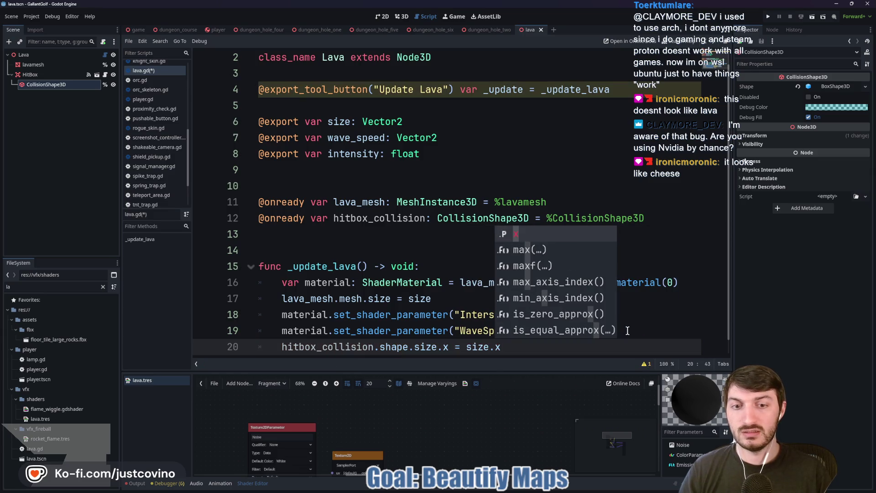
key("Escape")
Add hitbox_collision.shape.size.z = size.y on line 21 and save the script.
key("Return")
type("hit")
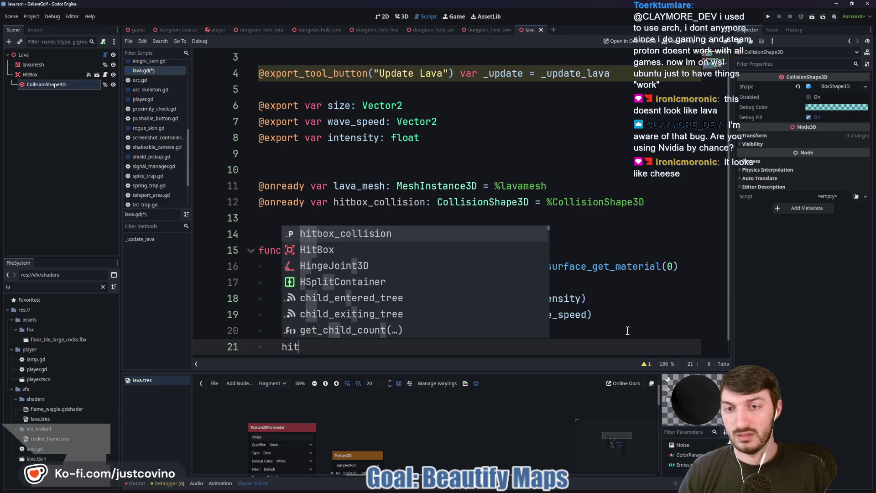
key("Return")
type(".shape.size")
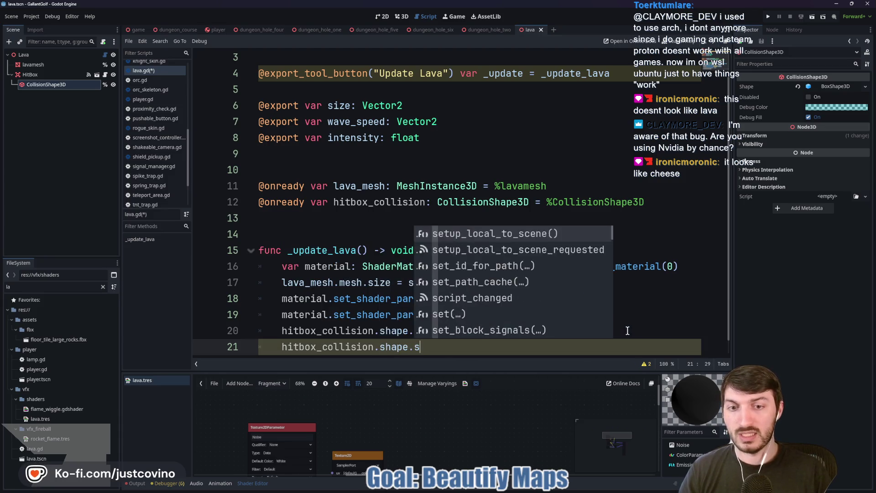
type(".z")
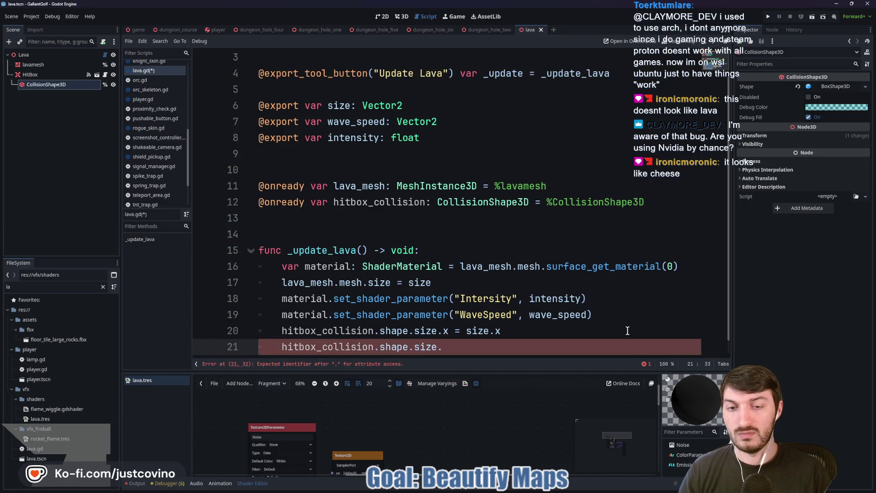
type(" = size.y")
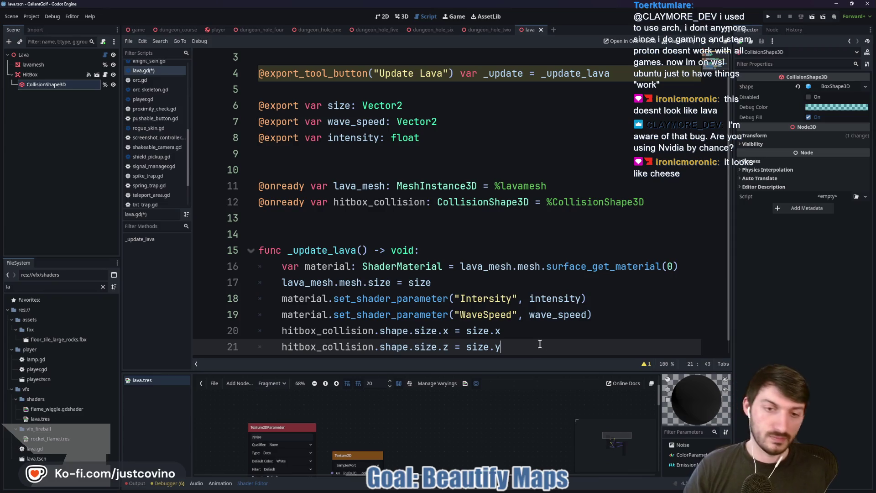
key("ctrl+s")
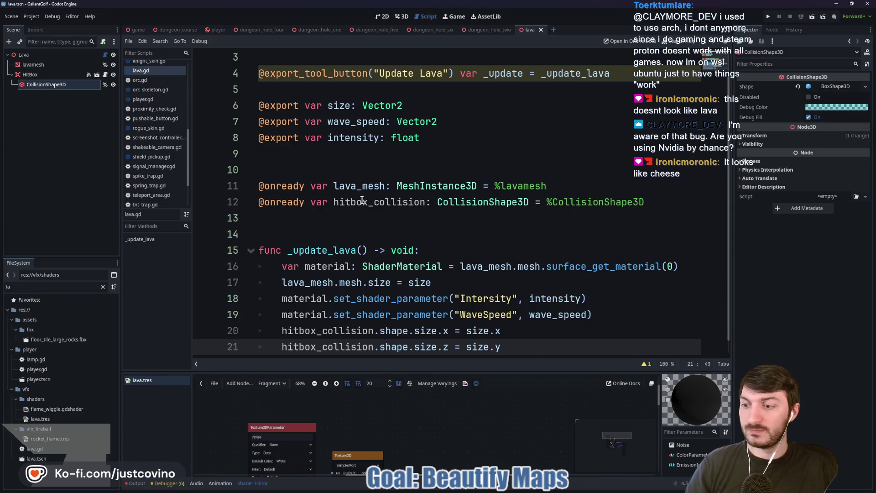
Return to the 3D lava view, select the Lava root, then its Intensity field and the lavamesh node.
left_click(316, 227)
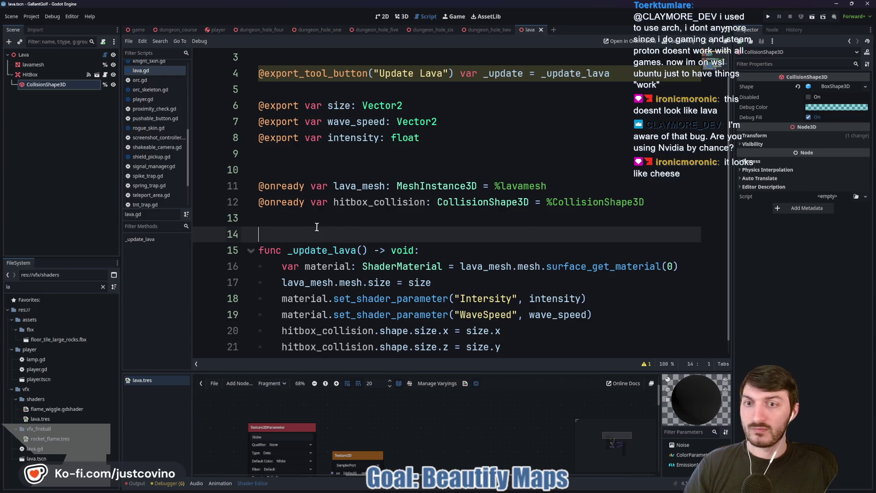
left_click(396, 22)
left_click_drag(524, 145, 483, 185)
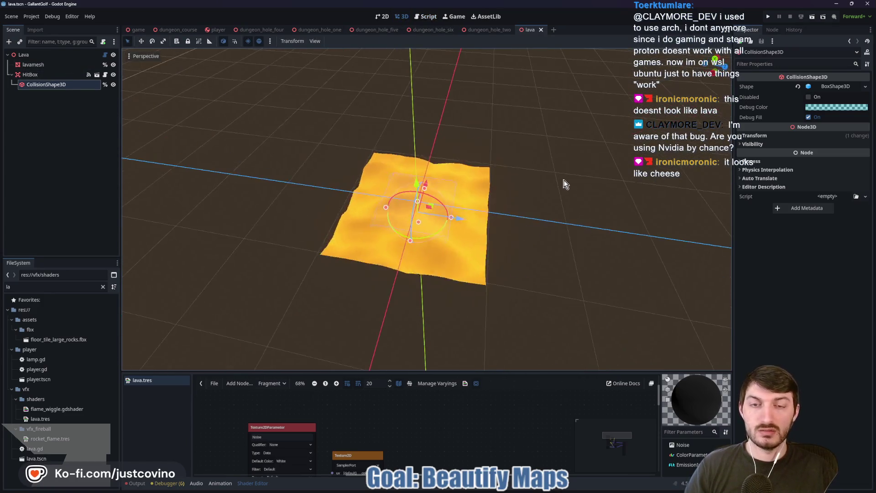
left_click(24, 55)
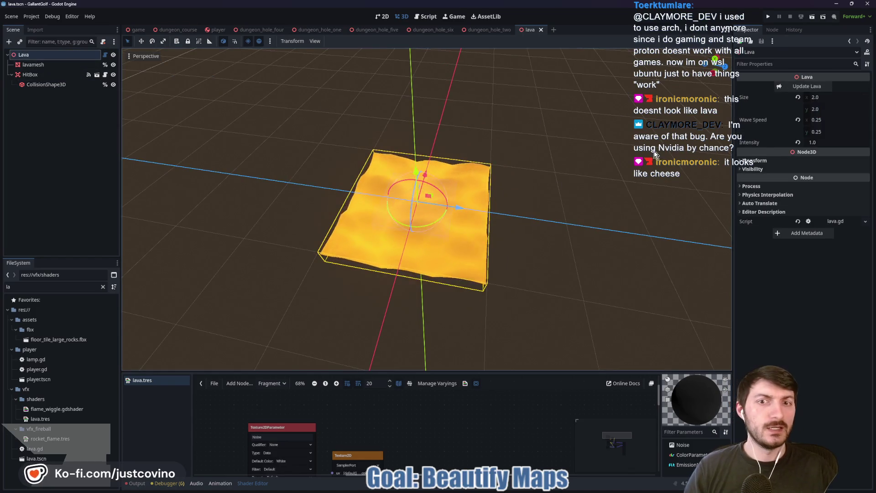
mouse_move(589, 172)
left_mouse_down()
mouse_move(516, 149)
mouse_move(604, 158)
left_mouse_up()
scroll(594, 183, "up", 3)
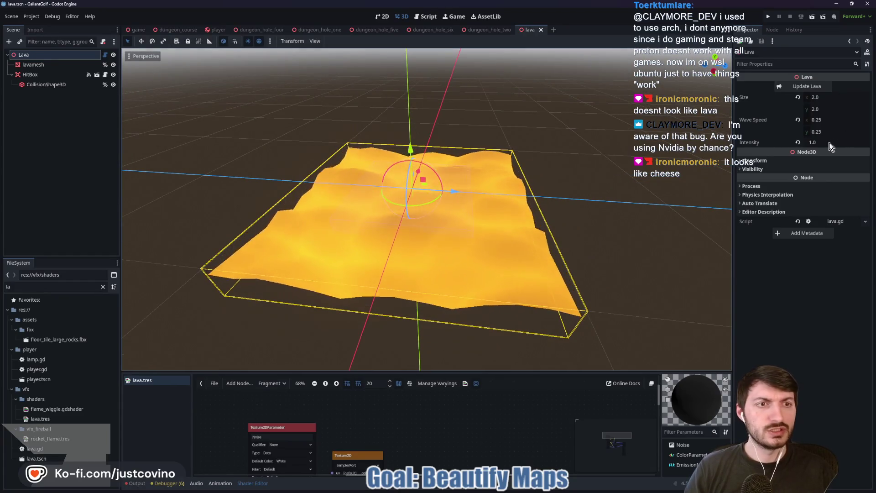
left_click(827, 142)
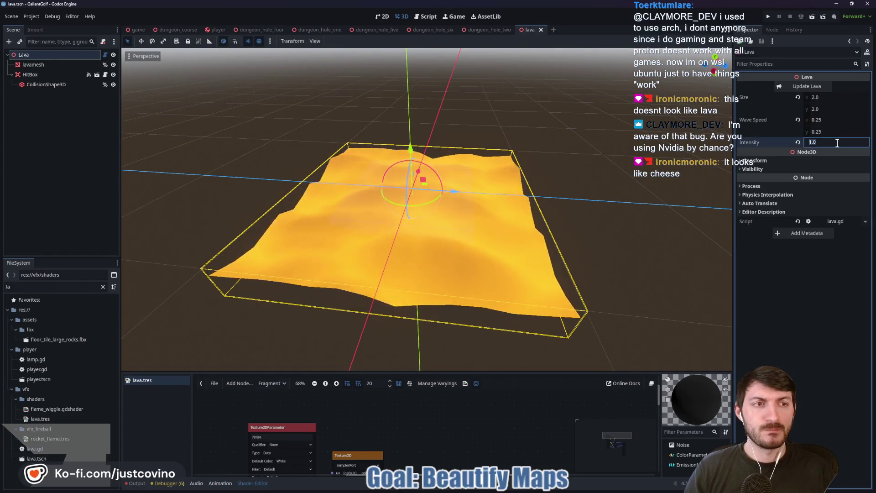
left_click(32, 64)
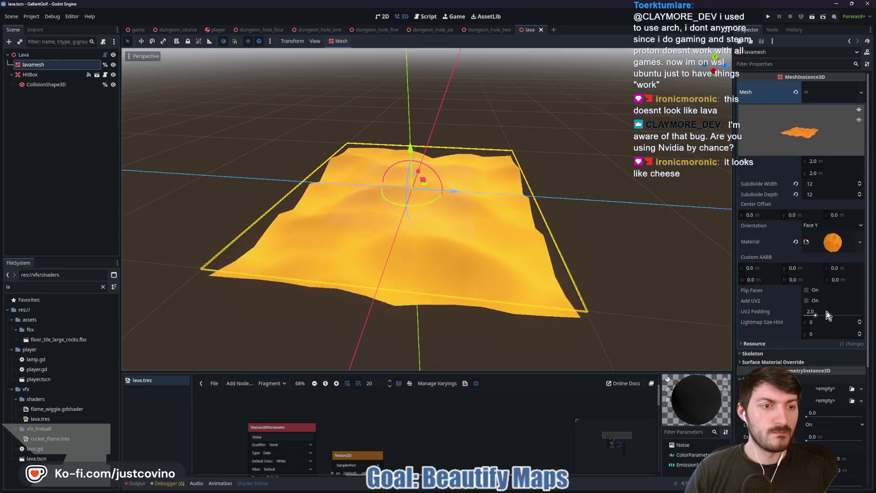
Expand the lava material's shader parameters and drag Intensity from 0.195 up to 0.425.
left_click(833, 242)
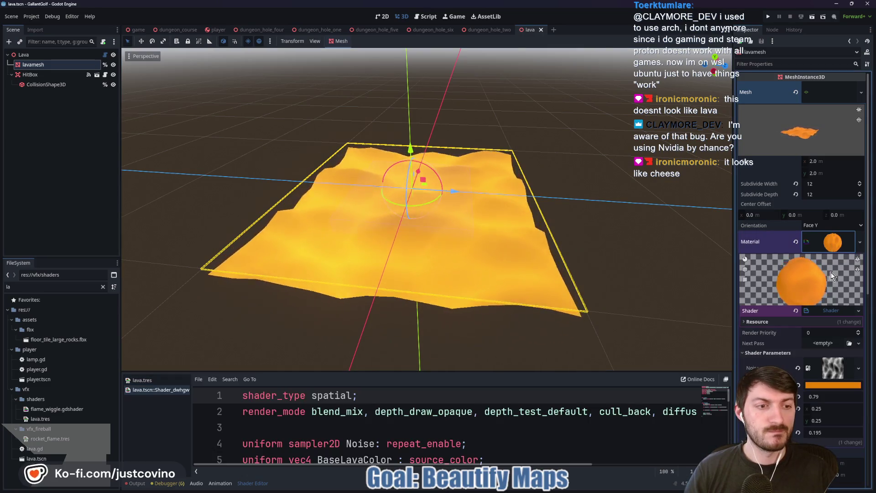
scroll(823, 278, "down", 3)
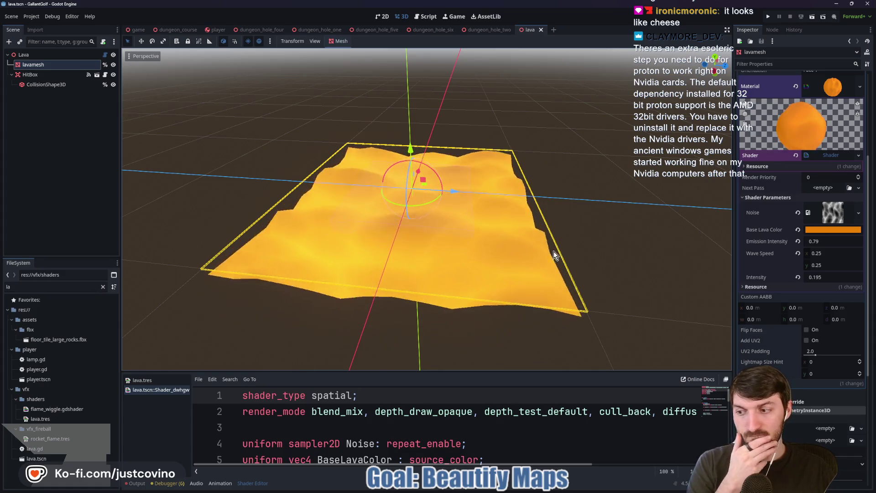
mouse_move(605, 252)
left_mouse_down()
mouse_move(589, 257)
mouse_move(672, 261)
mouse_move(127, 258)
mouse_move(182, 251)
mouse_move(632, 258)
mouse_move(657, 250)
mouse_move(444, 260)
mouse_move(464, 254)
left_mouse_up()
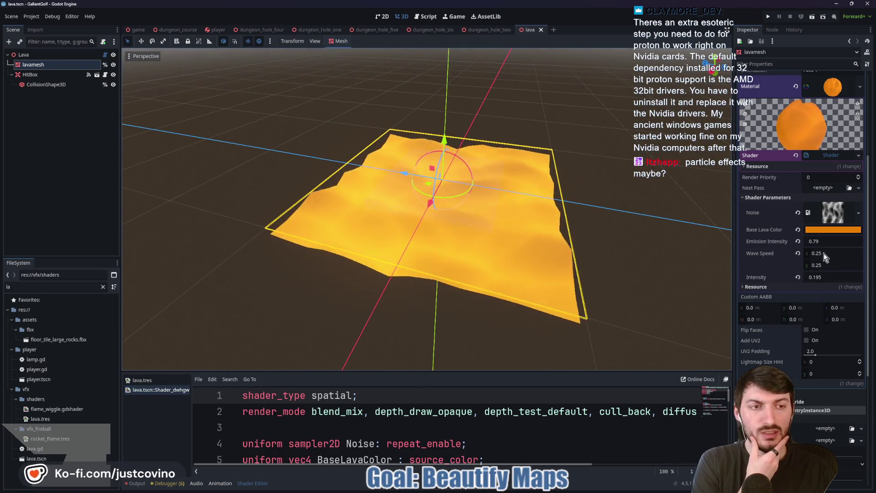
left_click_drag(820, 281, 834, 281)
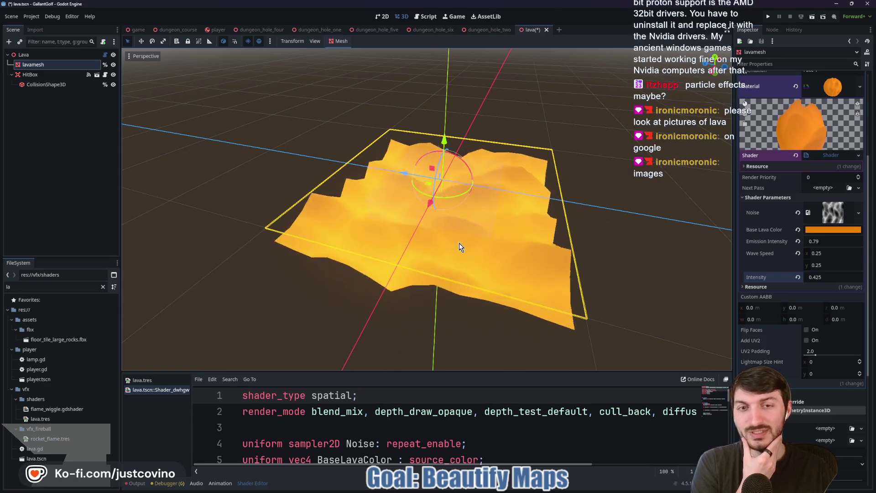
Slightly darken the Base Lava Color in the colour picker.
left_click(831, 228)
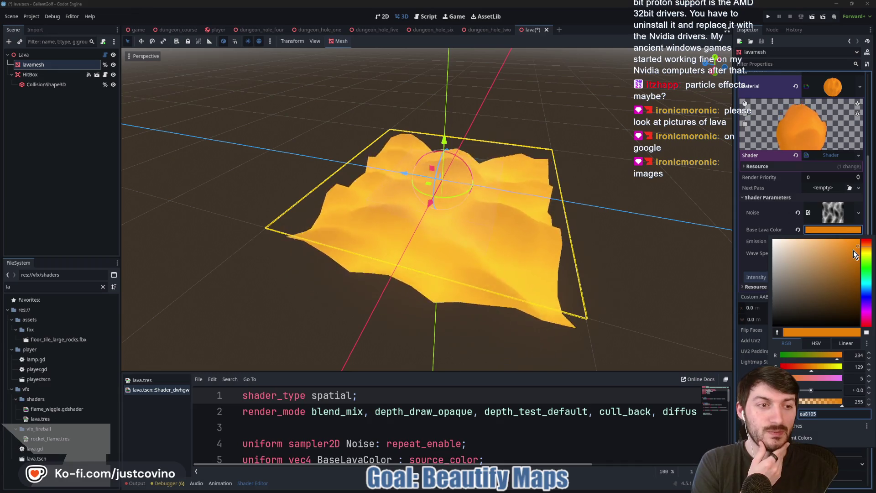
mouse_move(856, 251)
left_mouse_down()
mouse_move(866, 246)
mouse_move(857, 251)
left_mouse_up()
left_click(841, 230)
left_click(841, 230)
left_click(843, 231)
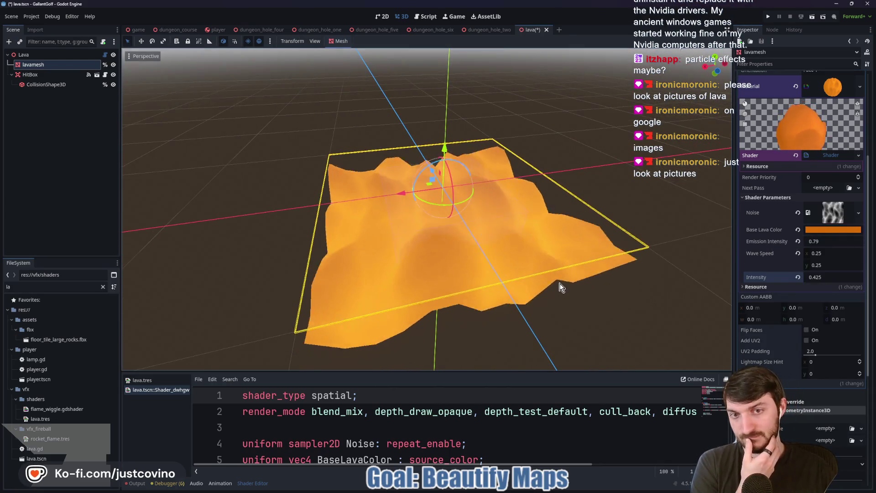
left_click_drag(638, 278, 664, 280)
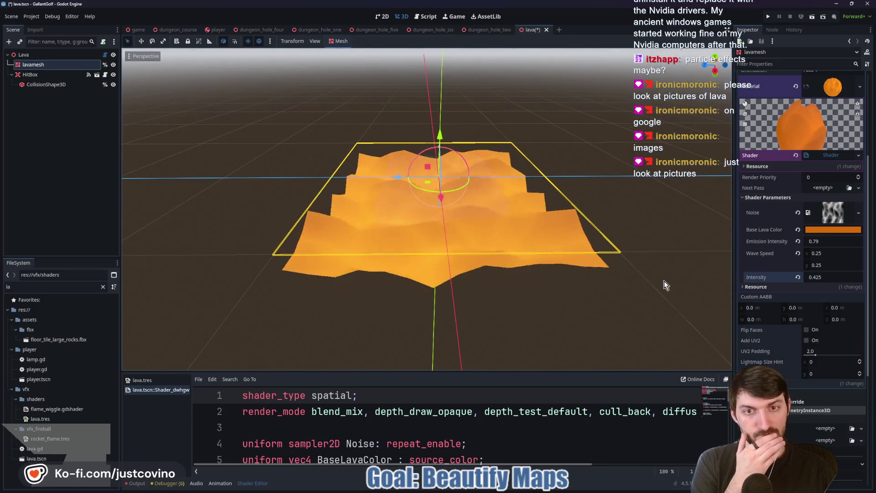
Set Emission Intensity to 1.15, save the lava scene, and switch to the browser.
mouse_move(821, 242)
left_mouse_down()
mouse_move(857, 242)
mouse_move(834, 242)
left_mouse_up()
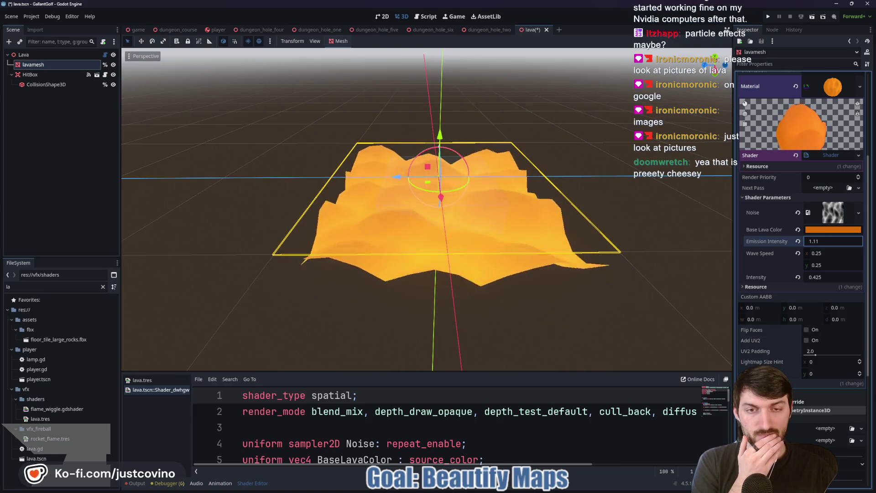
left_click_drag(502, 282, 560, 283)
key("ctrl+s")
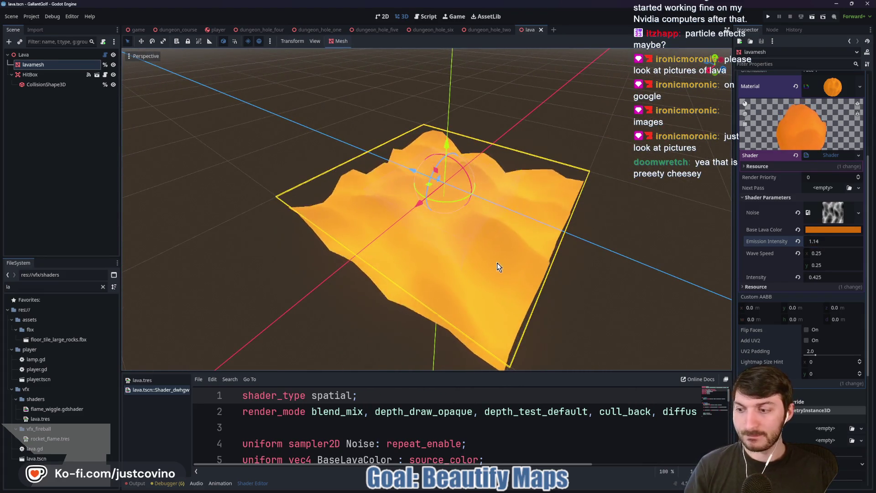
mouse_move(288, 216)
left_mouse_down()
mouse_move(569, 196)
mouse_move(395, 185)
mouse_move(522, 175)
mouse_move(386, 166)
left_mouse_up()
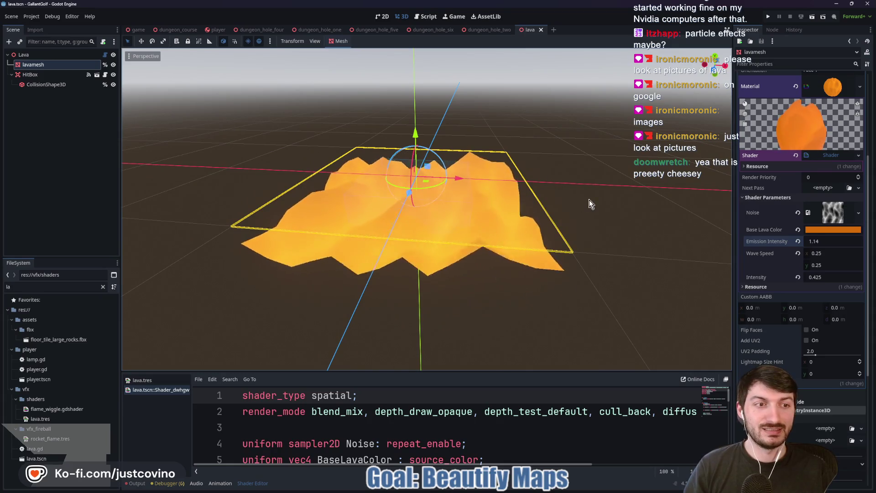
left_click(828, 241)
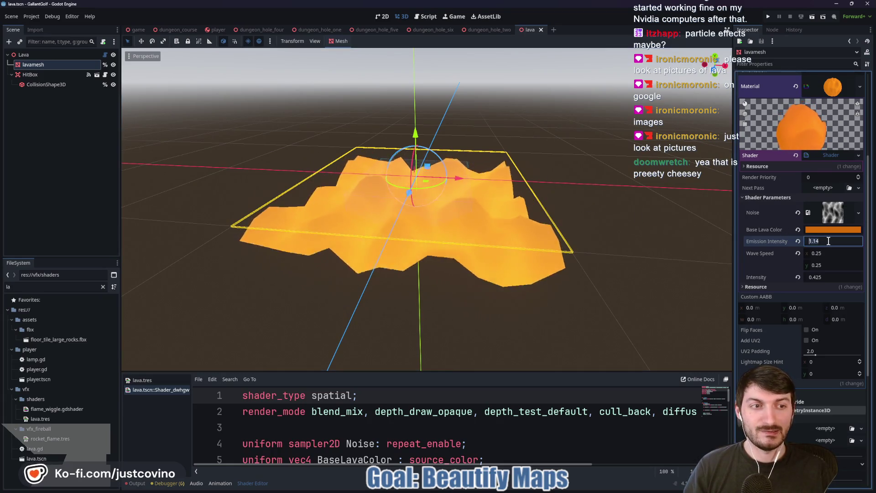
type("1.15")
key("Return")
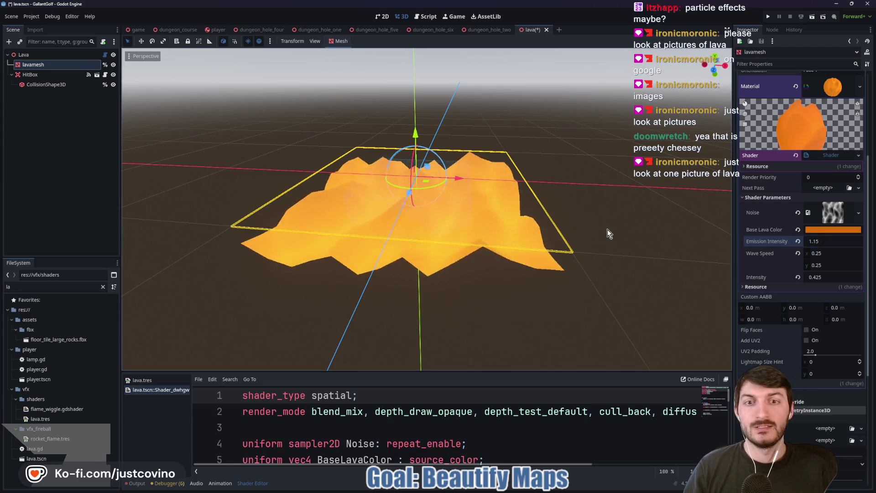
key("alt+Tab")
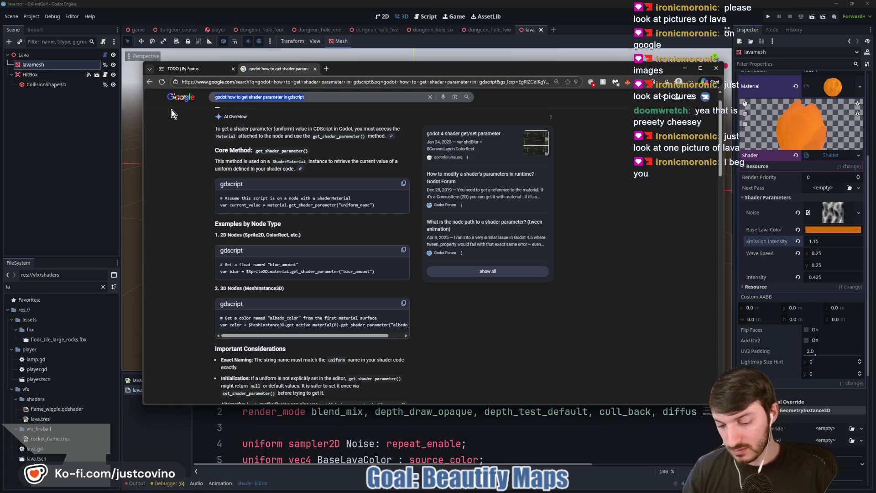
Search Google for 'lava' and show the image results.
key("ctrl+a")
type("lava")
key("Return")
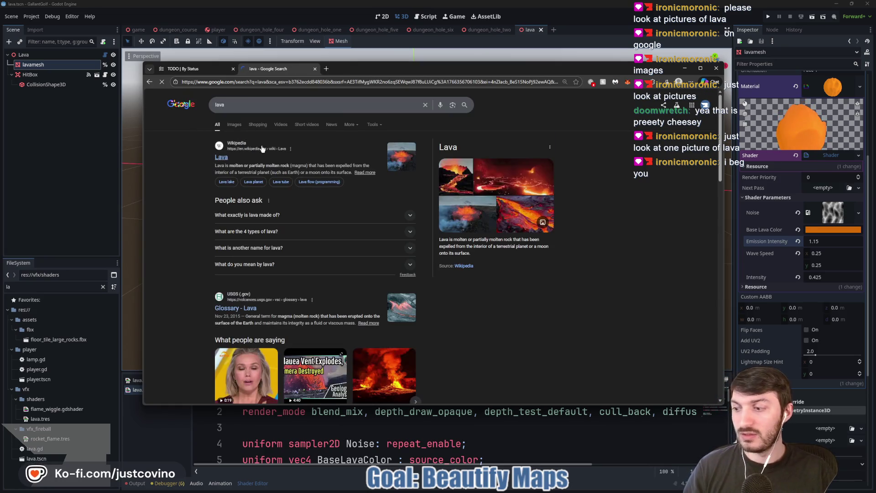
left_click(433, 174)
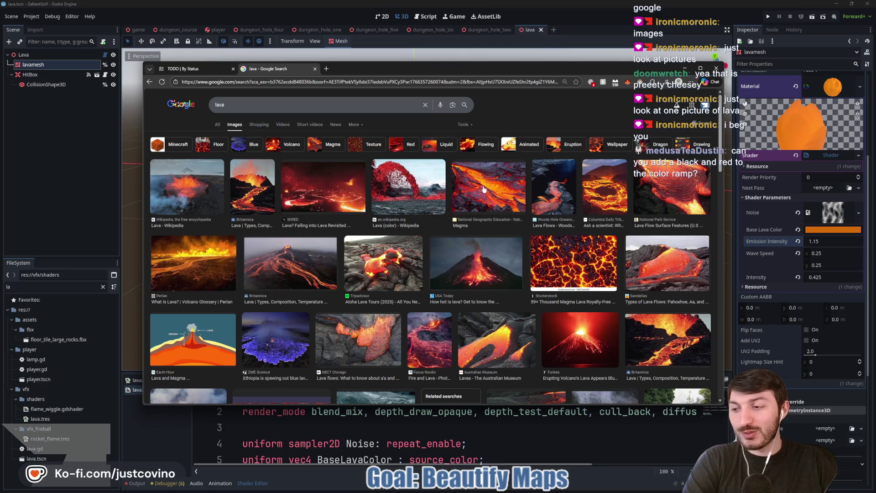
Preview the Magma, cracked lava and glowing lava field photos, then return to Godot.
left_click(483, 204)
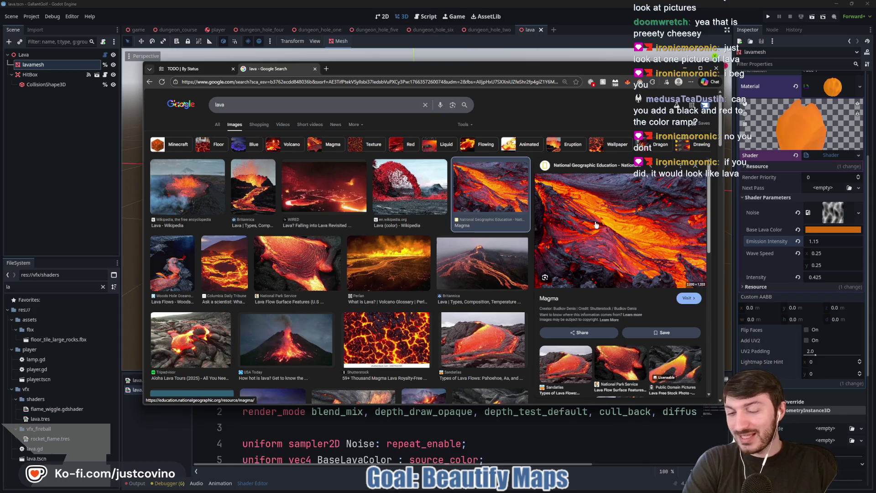
scroll(407, 284, "down", 1)
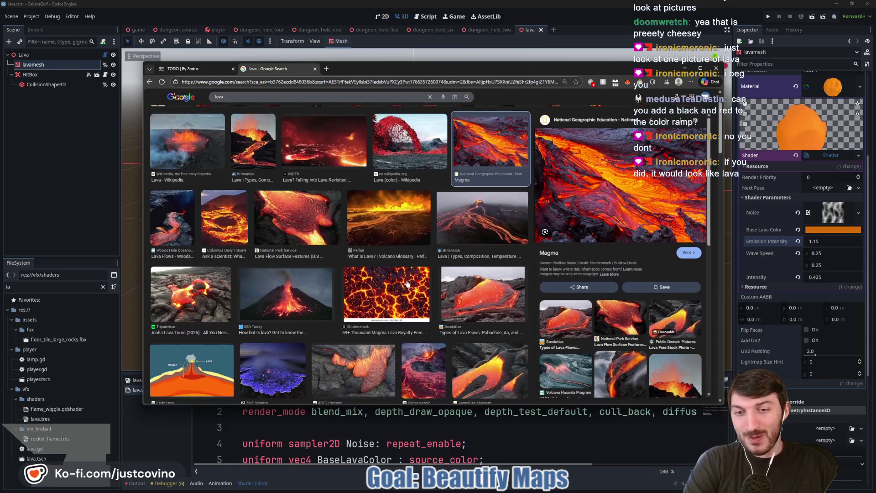
left_click(376, 285)
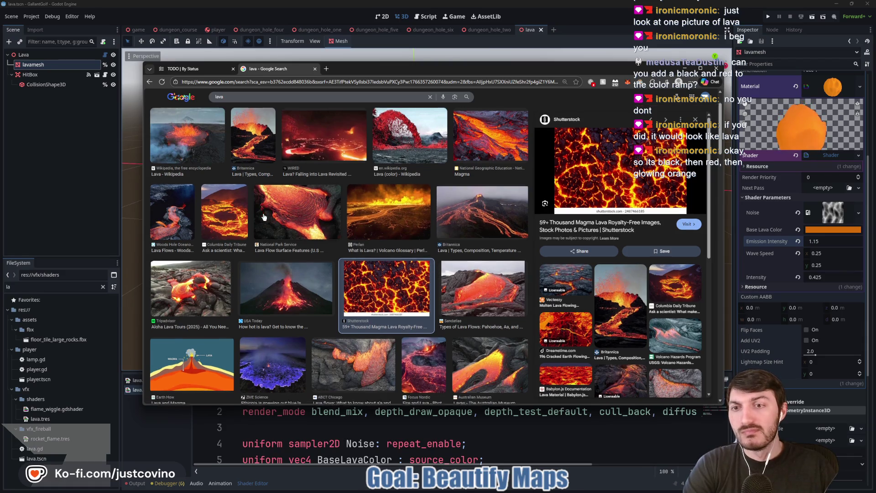
scroll(292, 214, "down", 1)
left_click(224, 196)
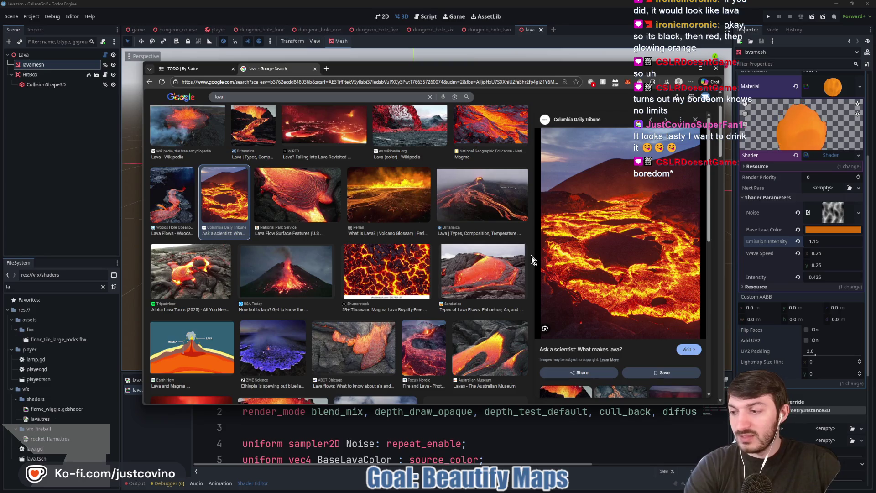
left_click(78, 175)
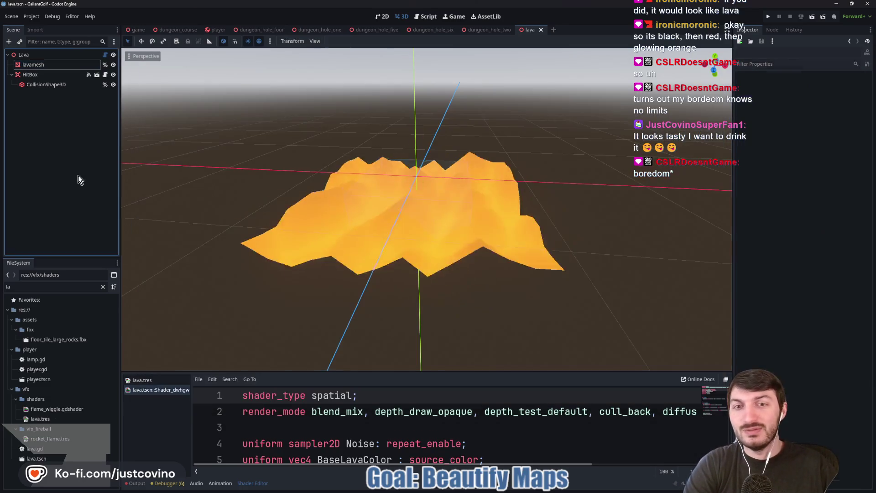
Select the lava mesh, dismiss the Bluesky popup, and drag the splitter up to enlarge the shader editor.
left_click(416, 196)
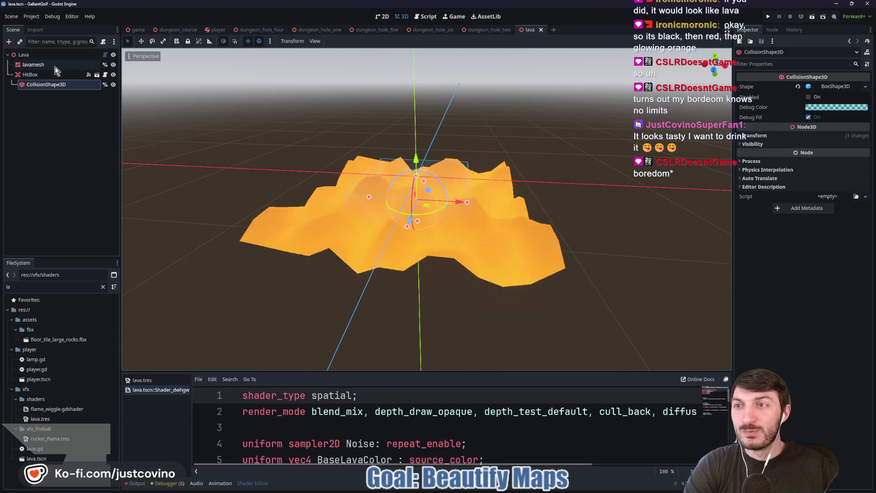
left_click(54, 65)
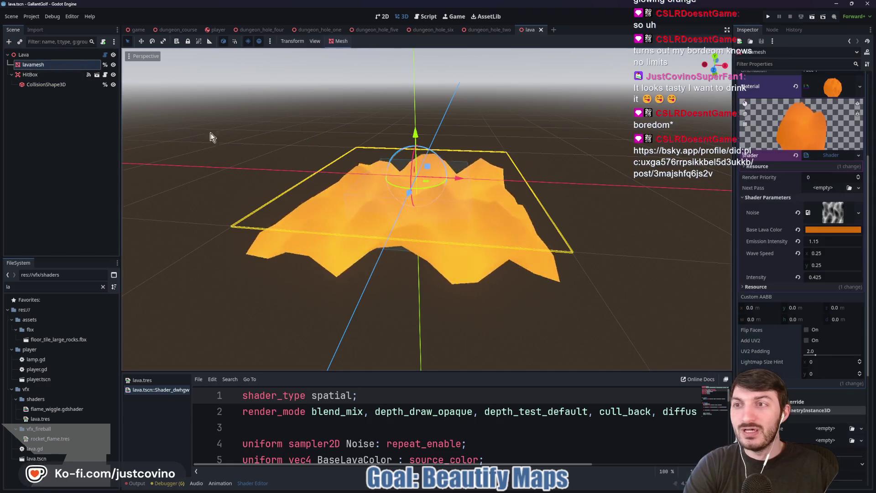
left_click(817, 230)
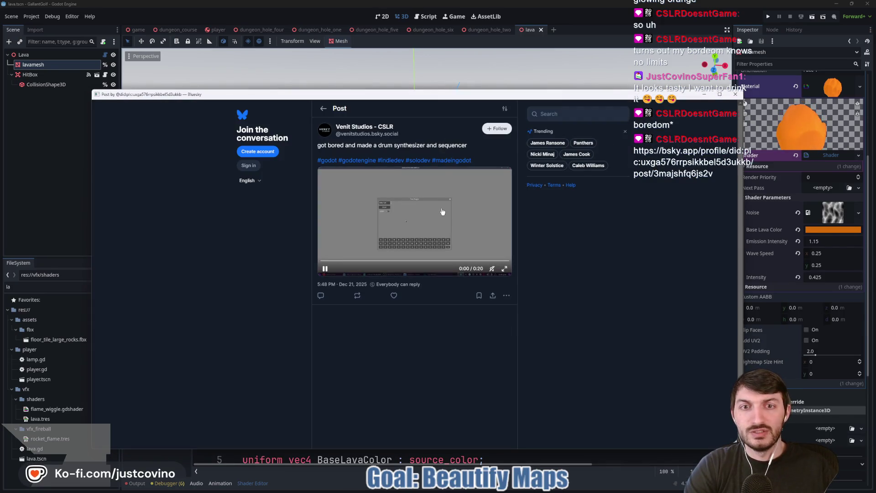
left_click(735, 95)
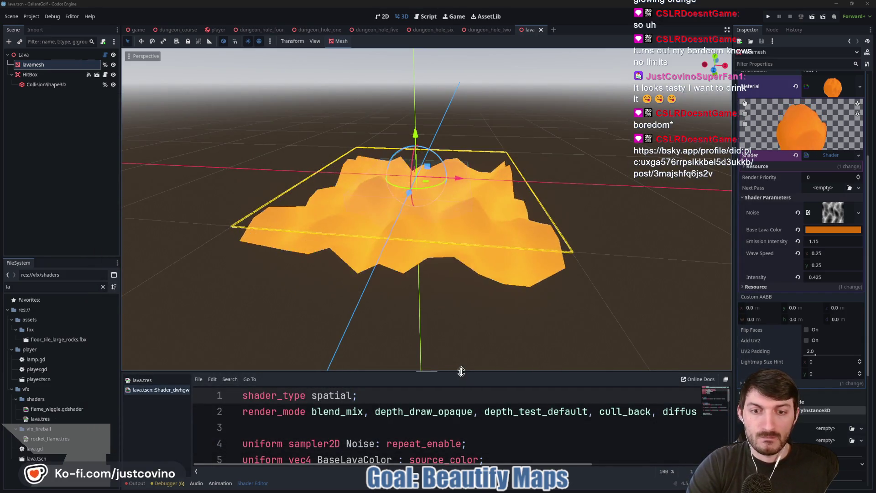
left_click_drag(463, 372, 467, 190)
left_click(470, 307)
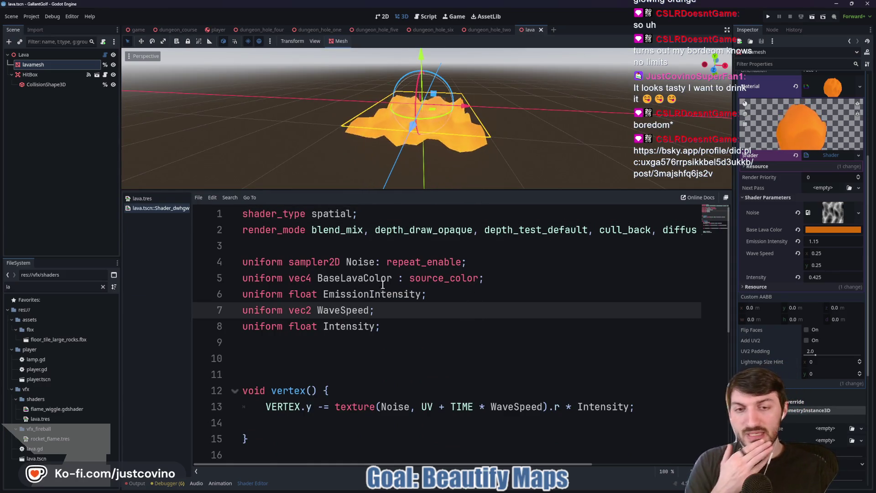
Add 'uniform vec4 LightLavaColor: source_color;' on a new line after BaseLavaColor.
double_click(359, 279)
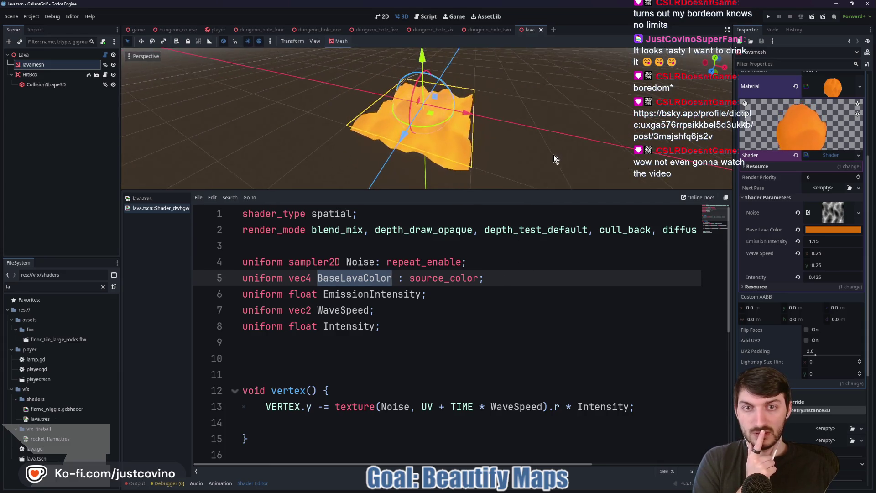
left_click(496, 280)
key("Return")
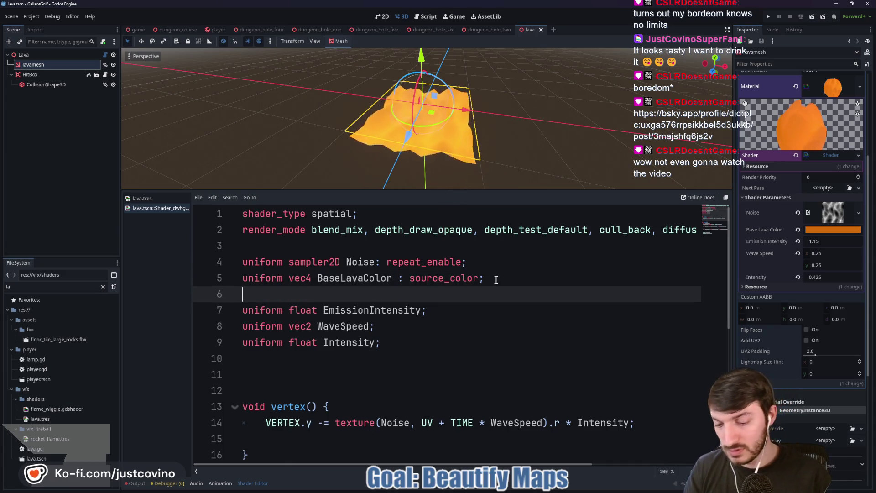
type("uniform vec4 ")
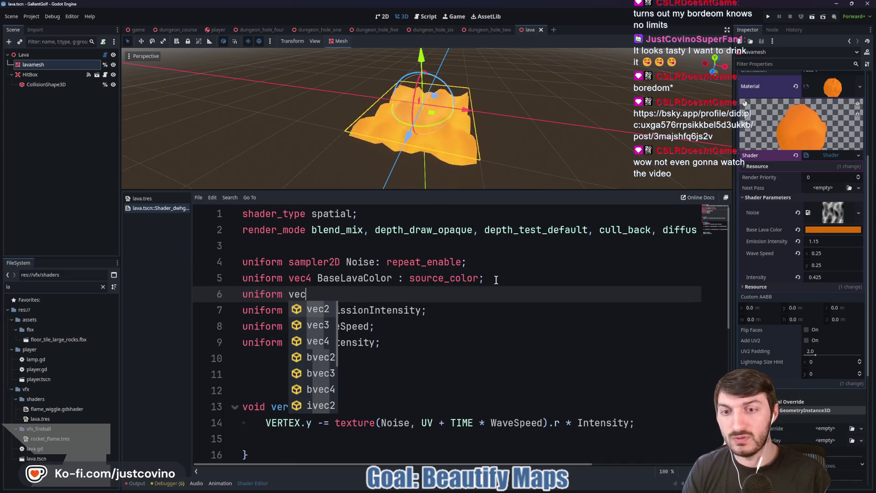
type("LightLavaCol")
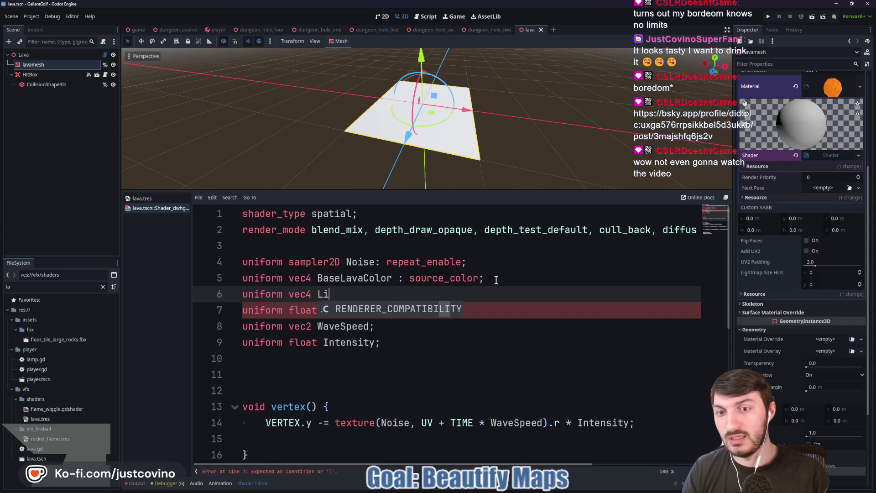
type("or:")
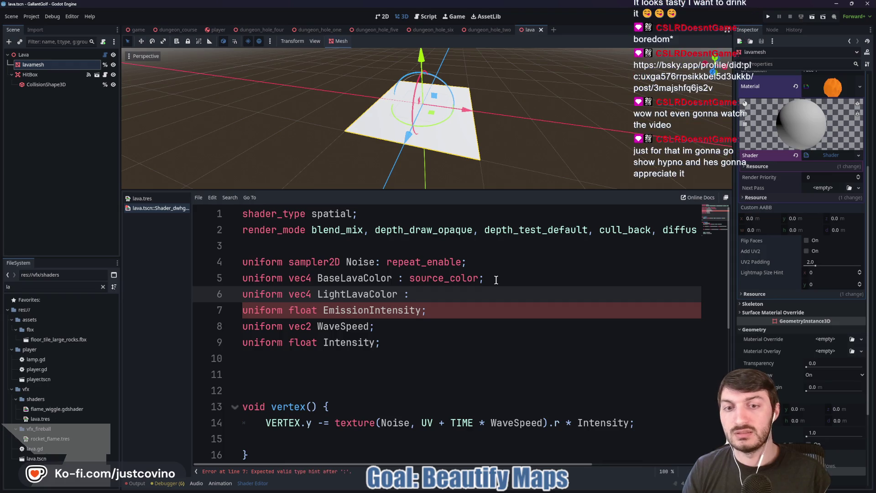
type(" sour")
key("Return")
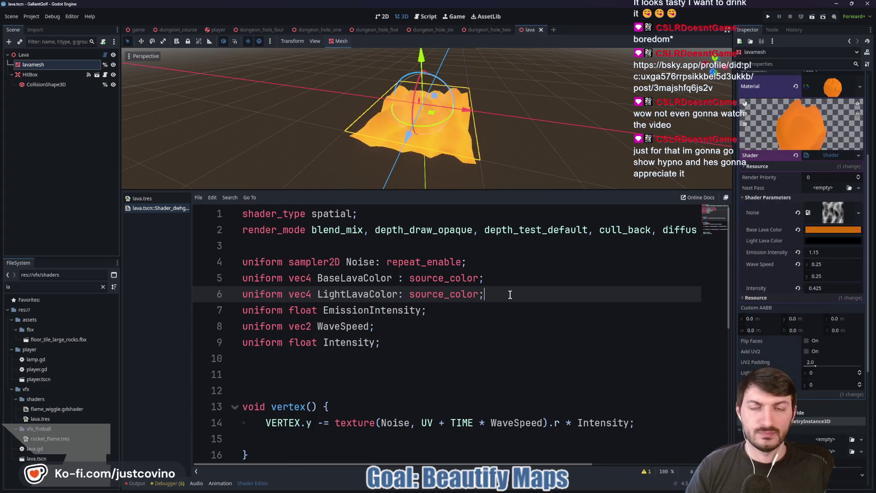
Scroll down to fragment() and place the caret at the end of the lava_color line.
scroll(475, 296, "down", 4)
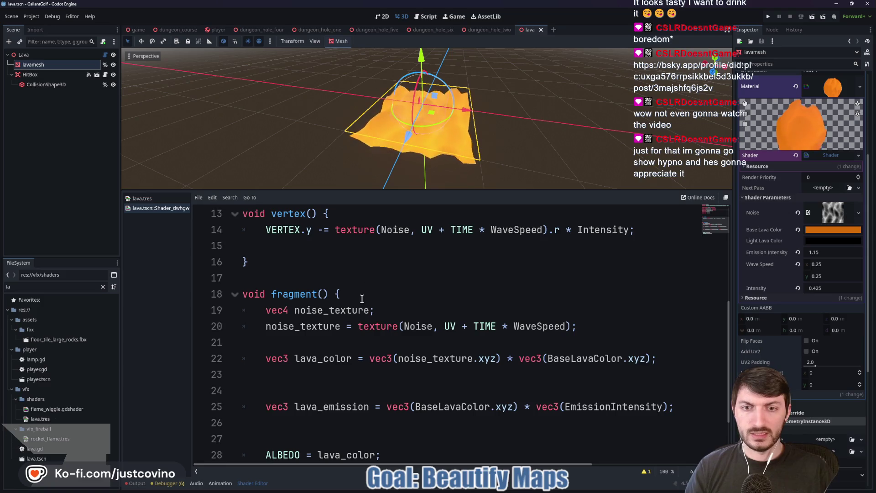
scroll(465, 338, "down", 1)
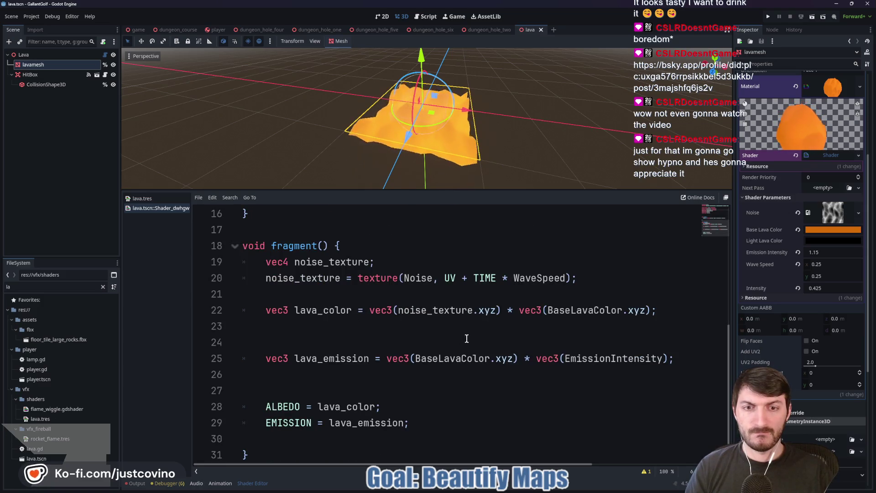
left_click(663, 311)
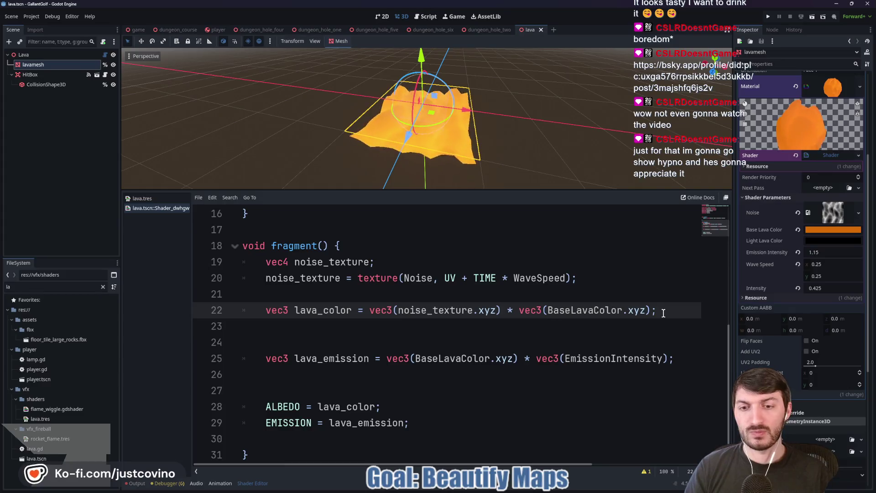
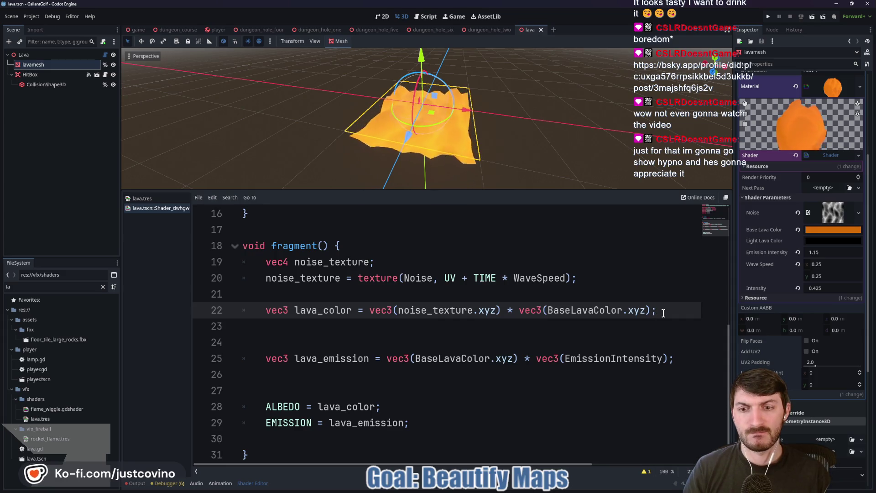
Add line 23 computing light_lava_color as float(noise_texture.x) * float(LightLavaColor.x).
key("Return")
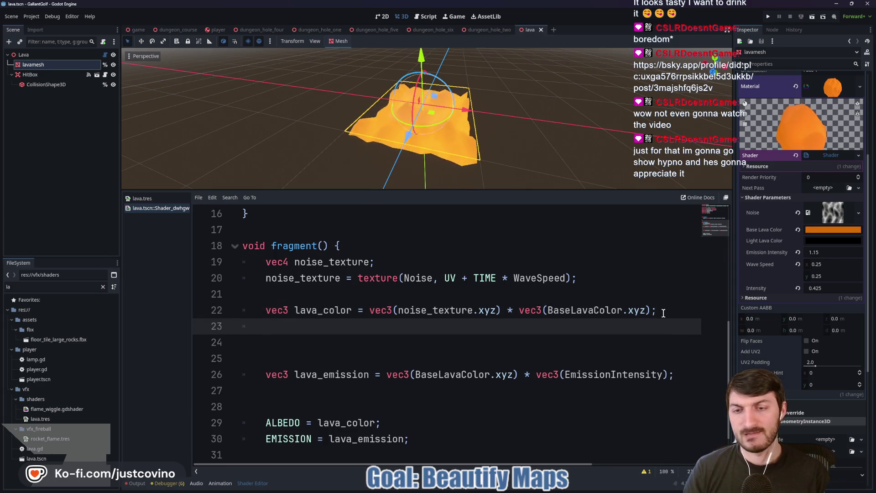
type("vec3 ")
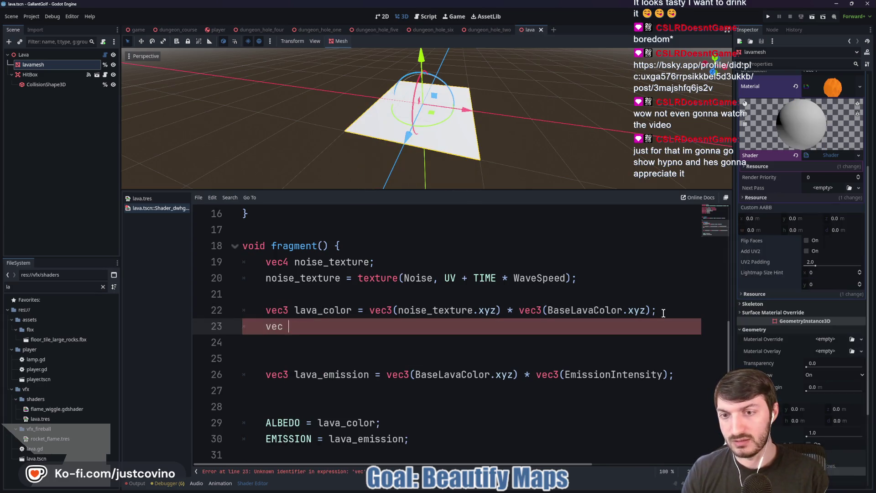
type("light_lava_color")
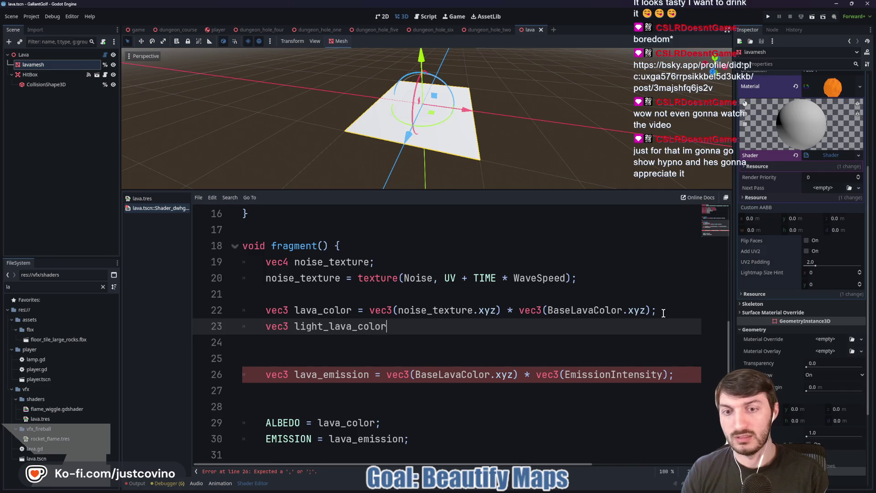
type(" = ve")
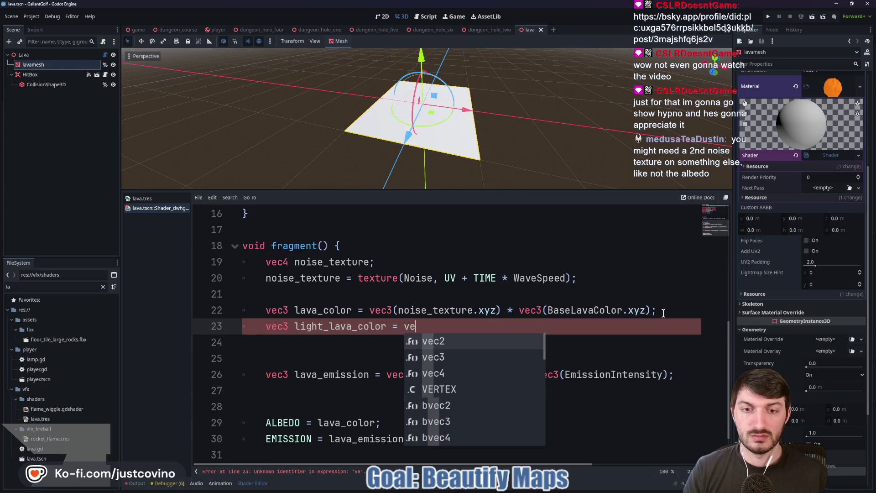
key("BackSpace")
key("BackSpace")
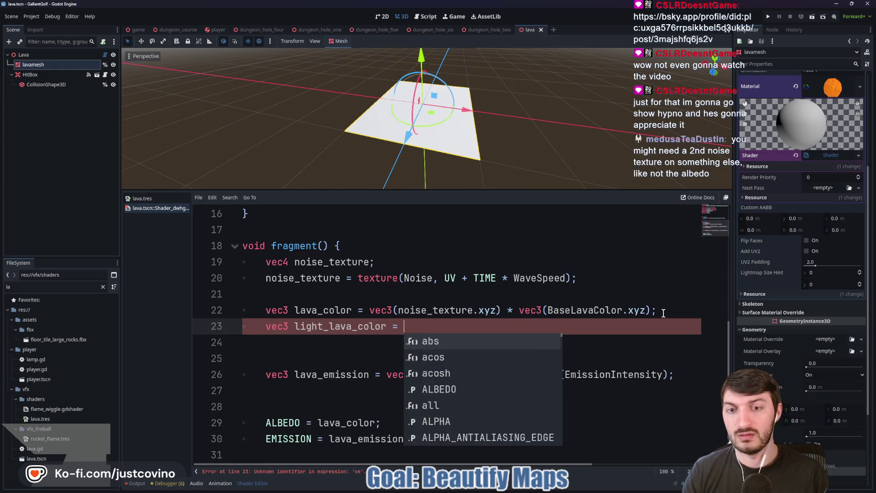
type("float")
type("(n")
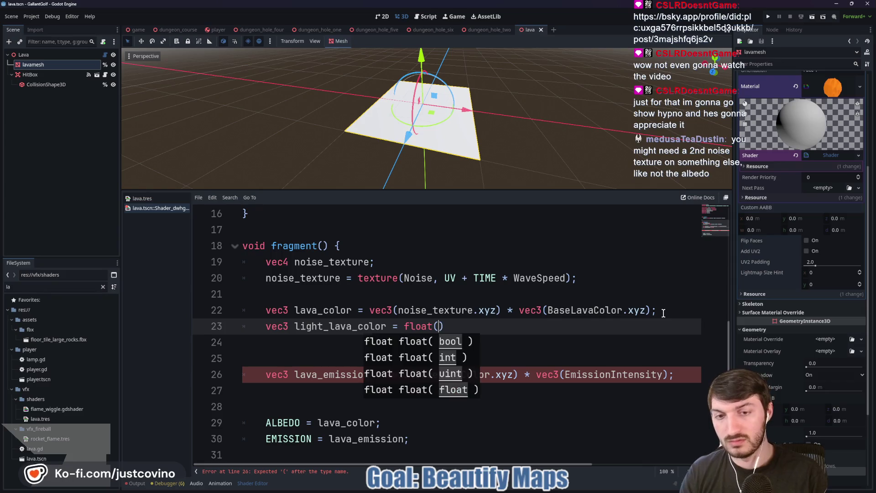
type("oise")
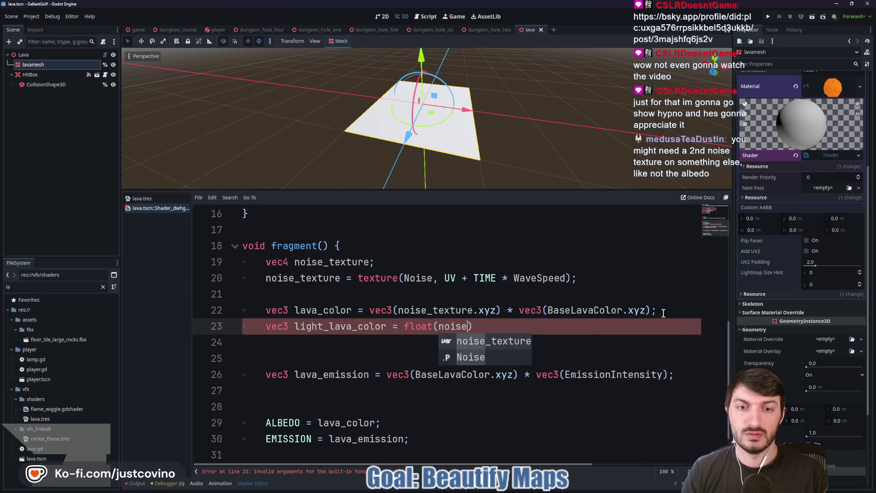
key("Return")
type(".x)")
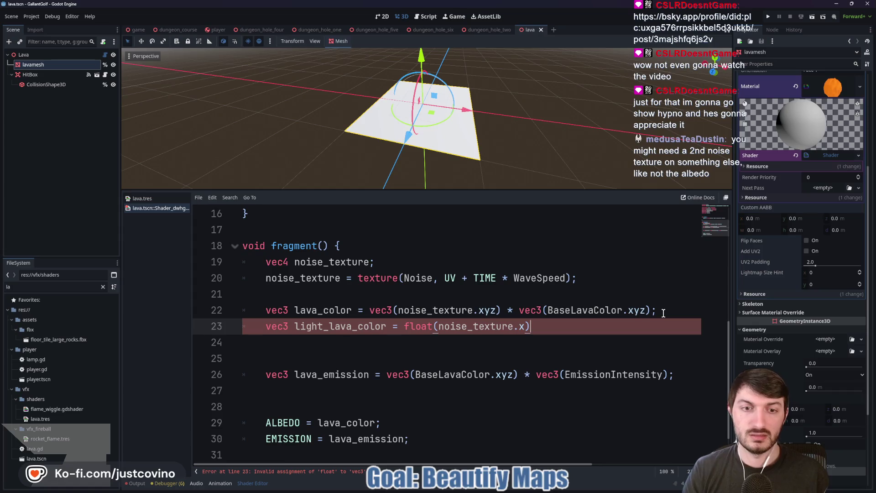
type(" * ")
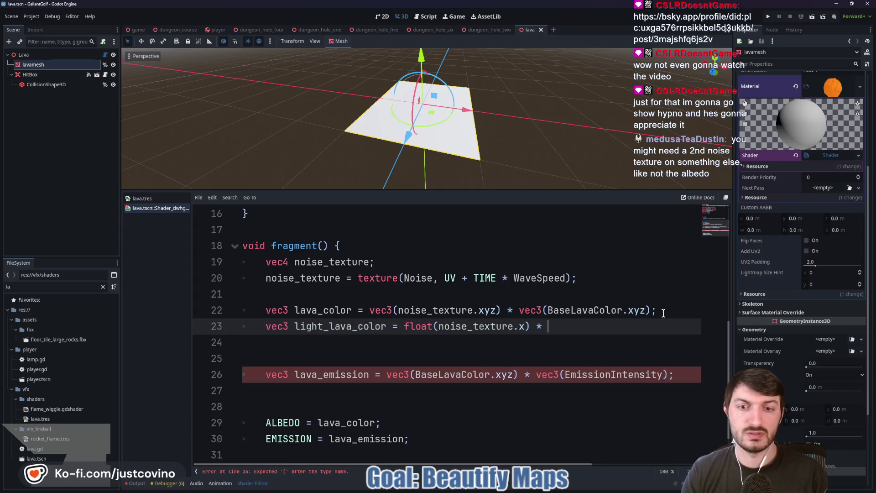
type("flo")
key("Return")
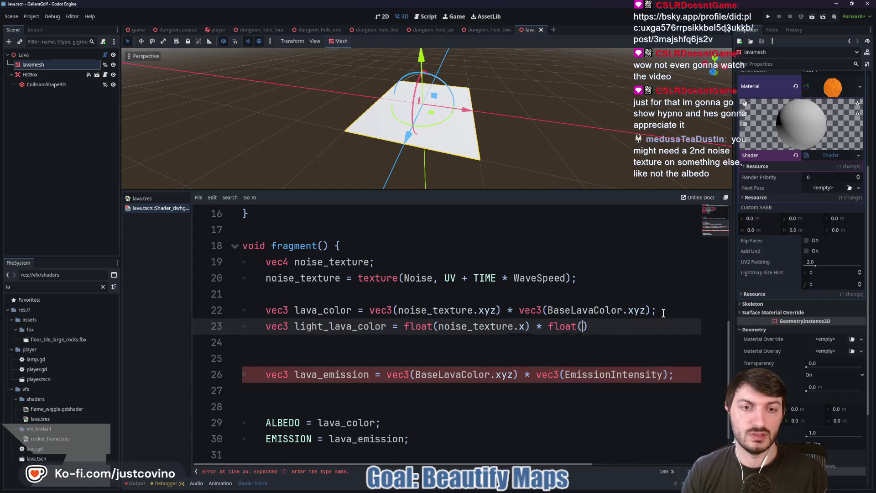
type("L")
key("Return")
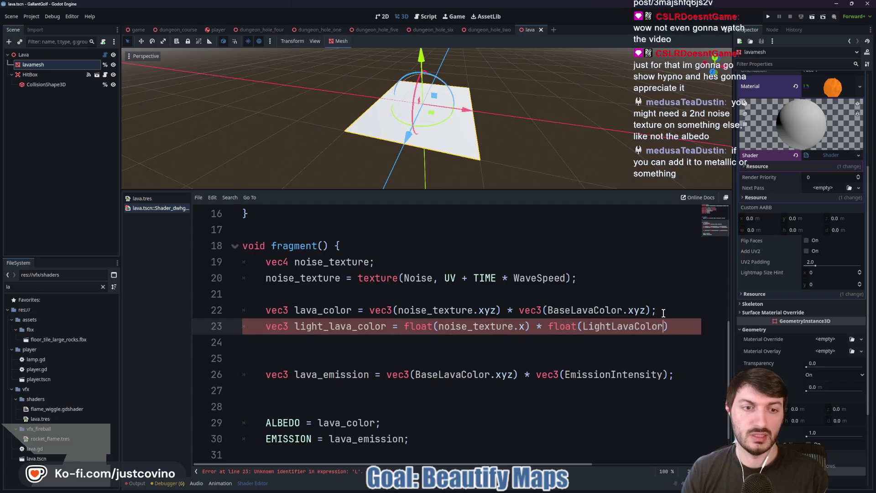
type(".")
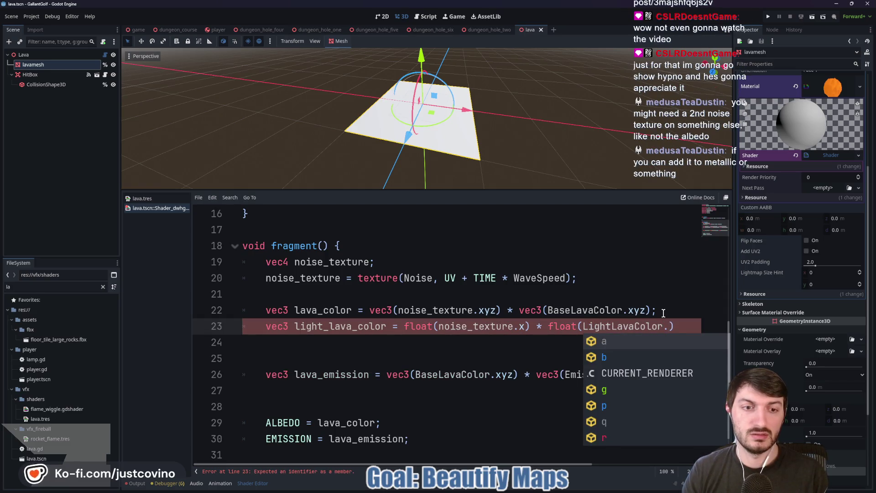
type("r")
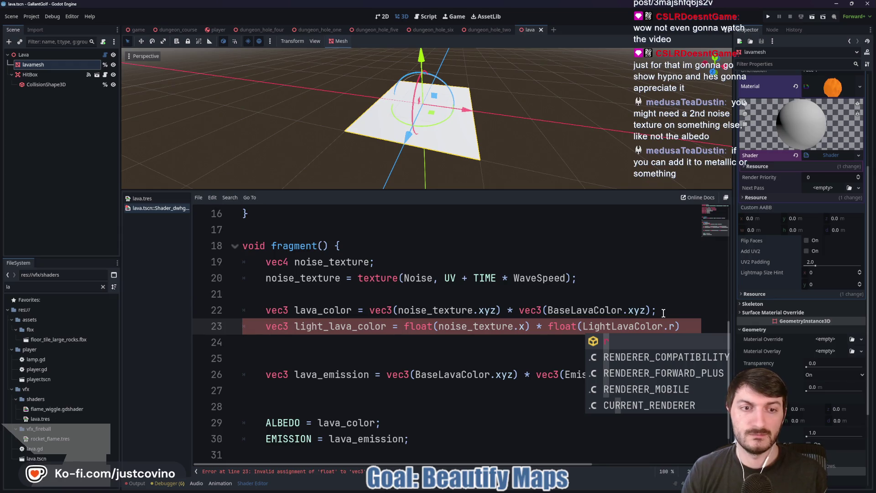
type(")")
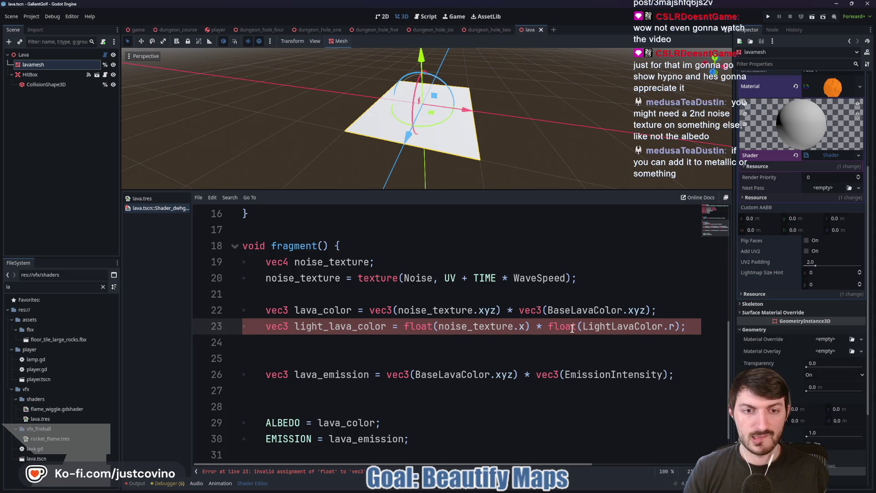
double_click(672, 326)
type("x")
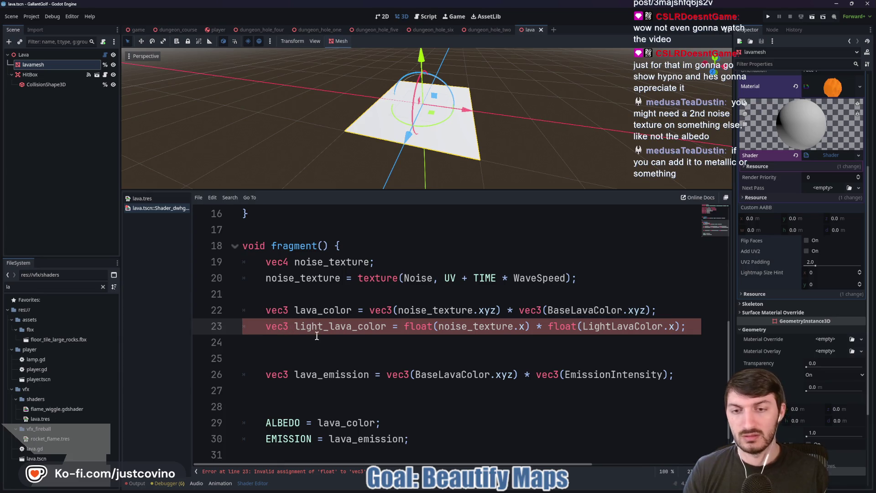
Change light_lava_color's declared type from vec3 to float, clearing the error.
key("Home")
key("ctrl+shift+Right")
type("v")
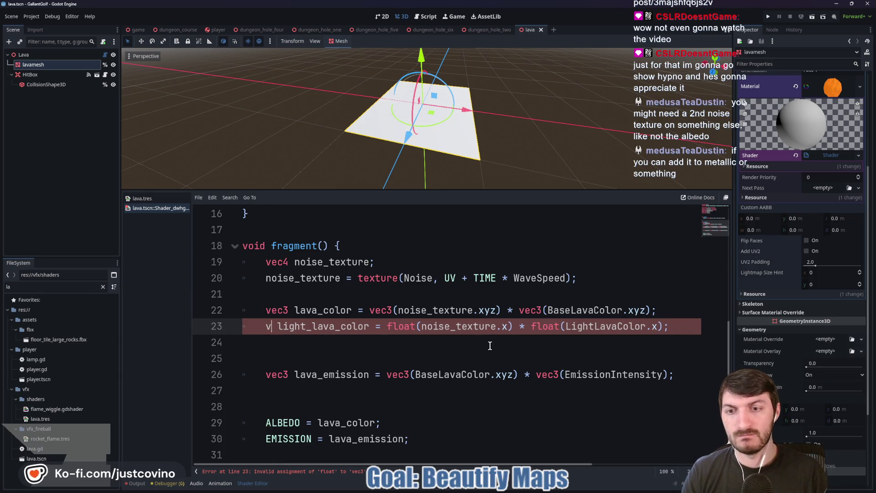
key("BackSpace")
type("fl")
key("Return")
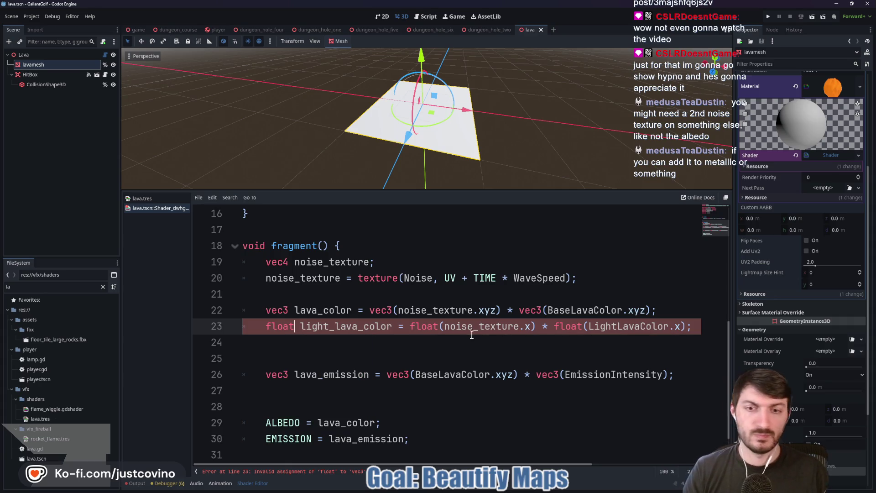
scroll(432, 338, "down", 3)
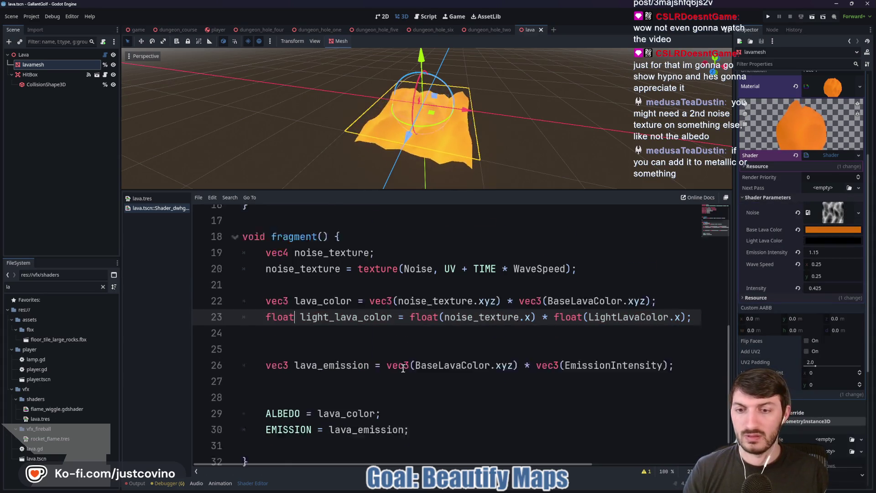
left_click(447, 382)
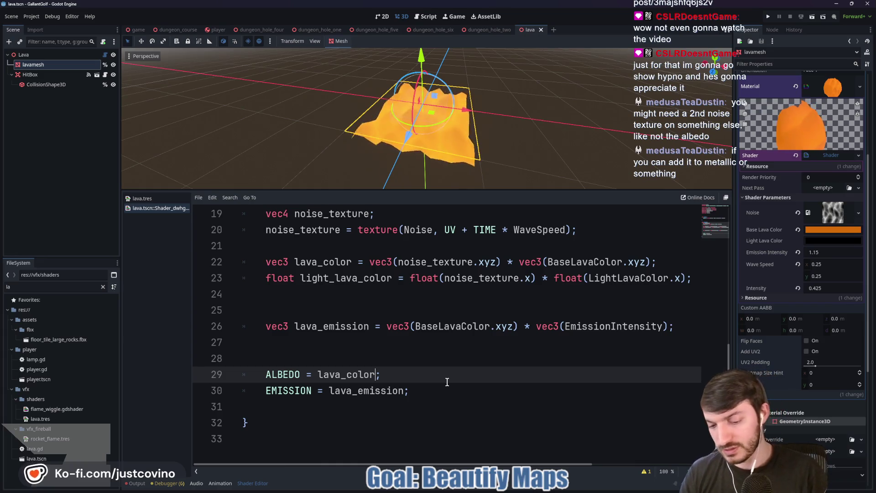
Append + light_lava_color to the ALBEDO expression just before its semicolon.
key("Left")
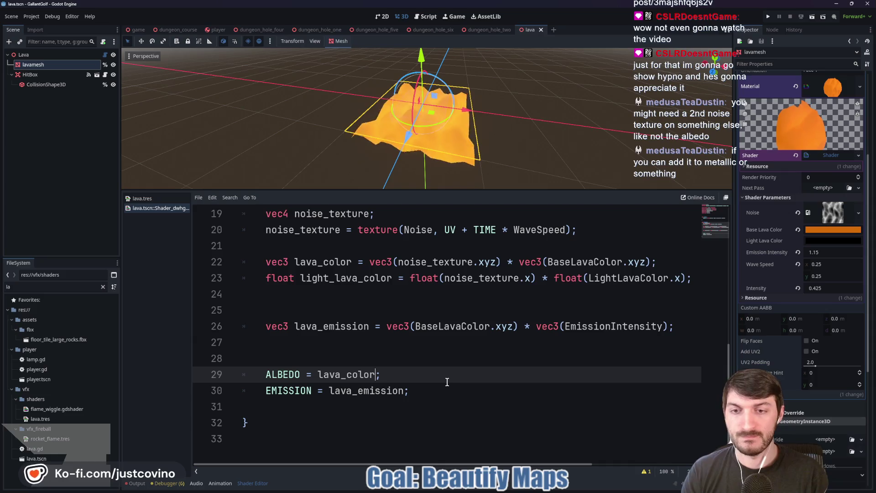
type("+ ligh")
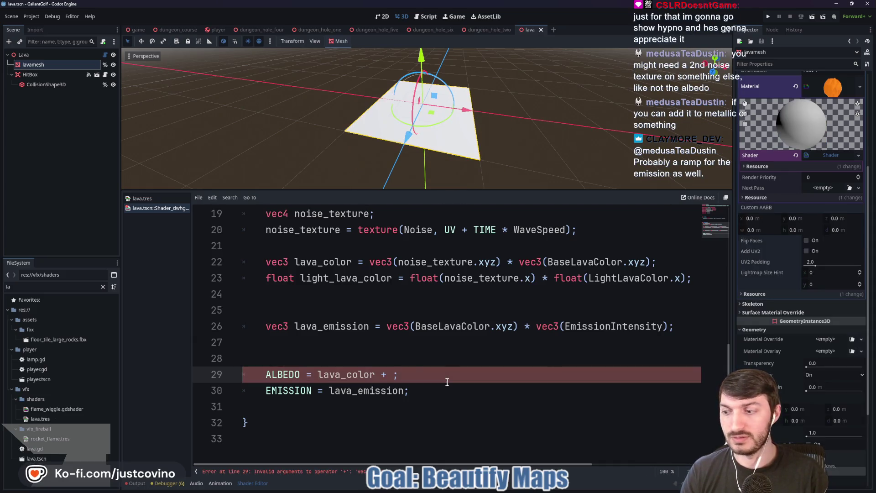
key("Return")
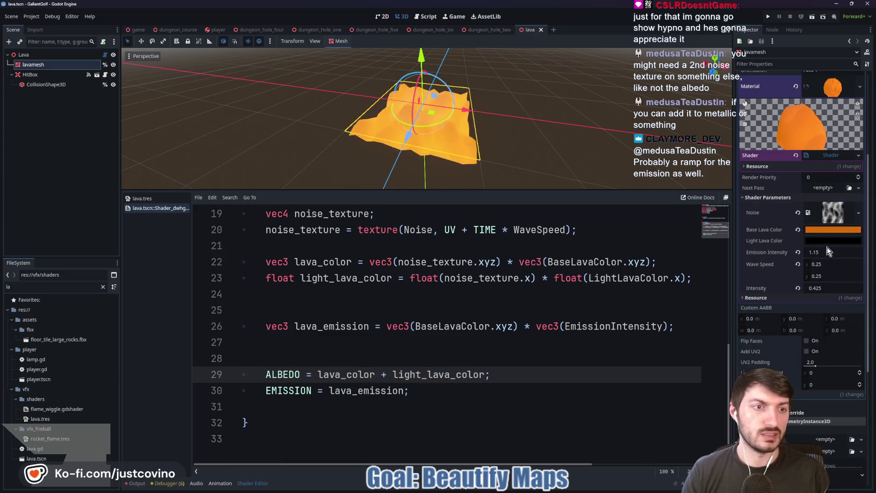
left_click(822, 244)
Pick a muted khaki 877f51 for Light Lava Color, lightening the lava mesh.
mouse_move(828, 256)
left_mouse_down()
mouse_move(875, 247)
mouse_move(748, 280)
mouse_move(785, 296)
mouse_move(835, 290)
mouse_move(827, 272)
mouse_move(817, 287)
mouse_move(867, 319)
mouse_move(834, 298)
mouse_move(865, 250)
mouse_move(855, 274)
mouse_move(844, 248)
mouse_move(840, 272)
left_mouse_up()
left_click(866, 264)
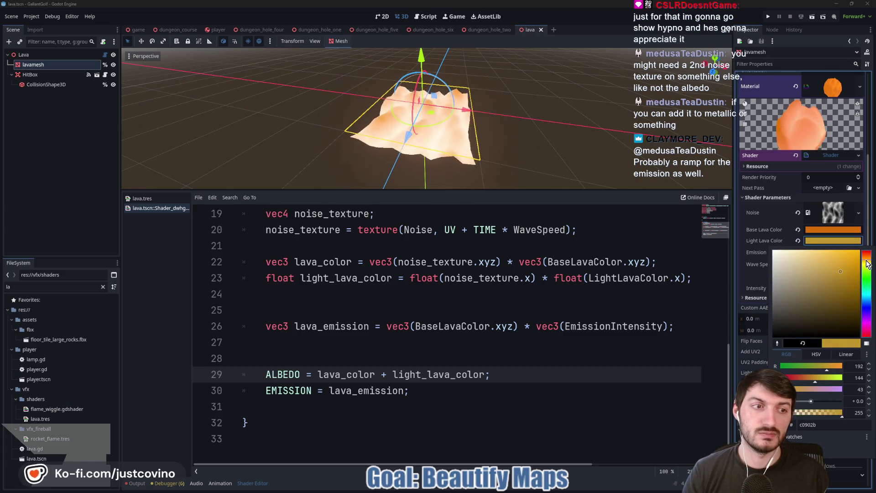
left_click(867, 267)
mouse_move(827, 303)
left_mouse_down()
mouse_move(788, 269)
mouse_move(856, 285)
mouse_move(809, 315)
mouse_move(801, 303)
mouse_move(808, 287)
mouse_move(797, 289)
mouse_move(812, 280)
mouse_move(846, 310)
mouse_move(829, 289)
mouse_move(821, 301)
mouse_move(815, 284)
mouse_move(800, 287)
mouse_move(808, 291)
left_mouse_up()
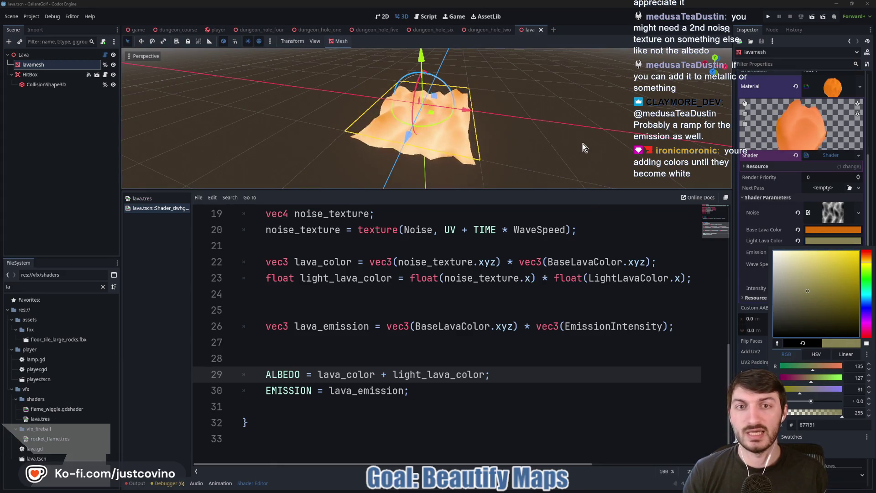
mouse_move(582, 143)
left_mouse_down()
mouse_move(514, 160)
mouse_move(522, 167)
mouse_move(626, 129)
left_mouse_up()
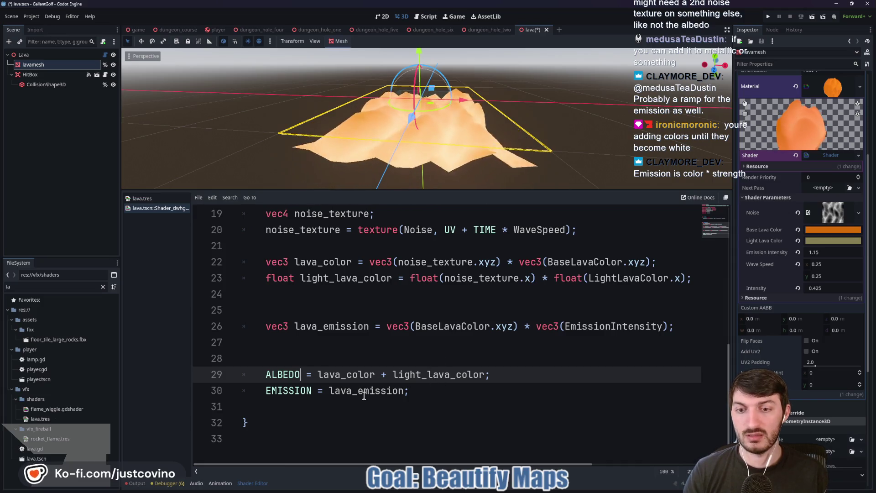
Replace the ALBEDO sum with mix(lava_color, light_lava_color).
left_click(402, 391)
double_click(403, 391)
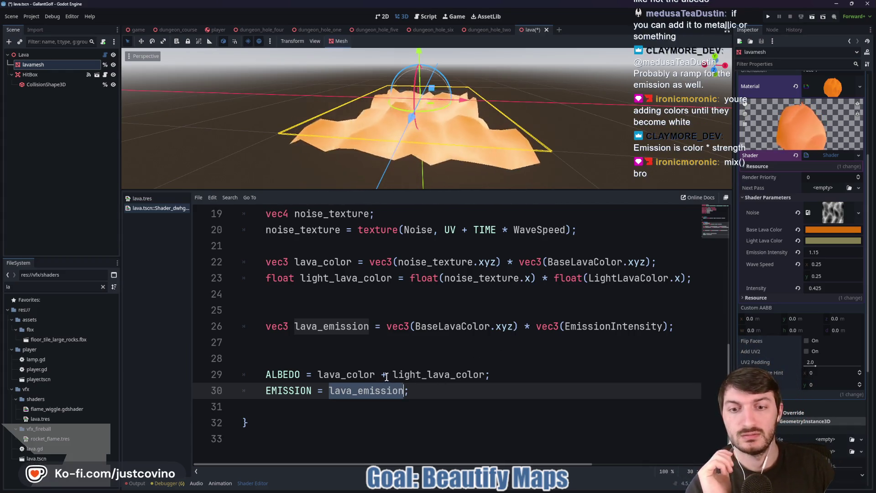
key("Up")
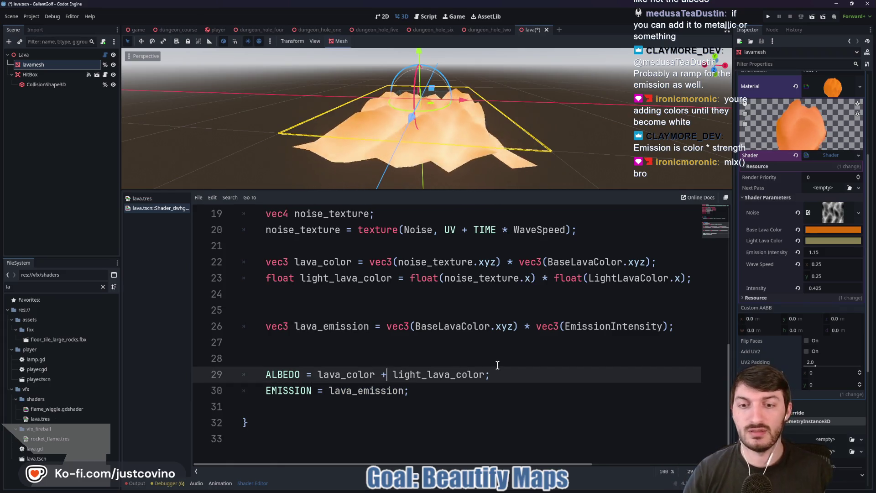
key("BackSpace")
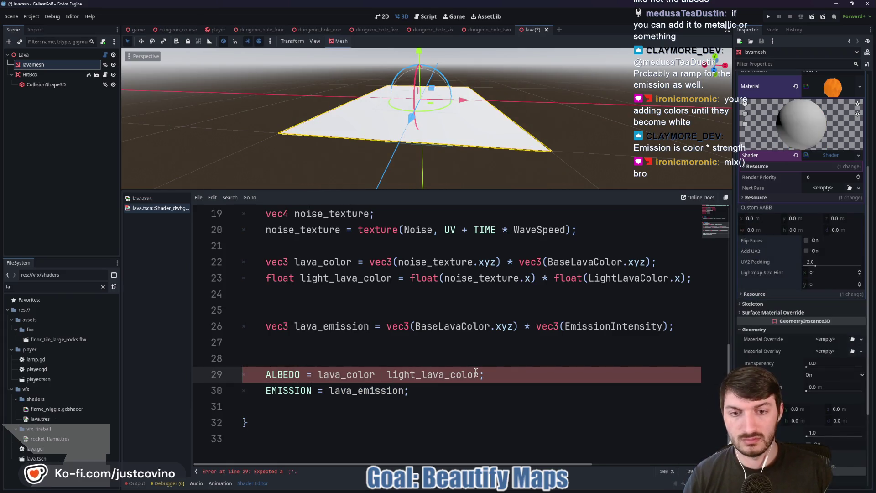
left_click_drag(478, 375, 318, 372)
type("mi;")
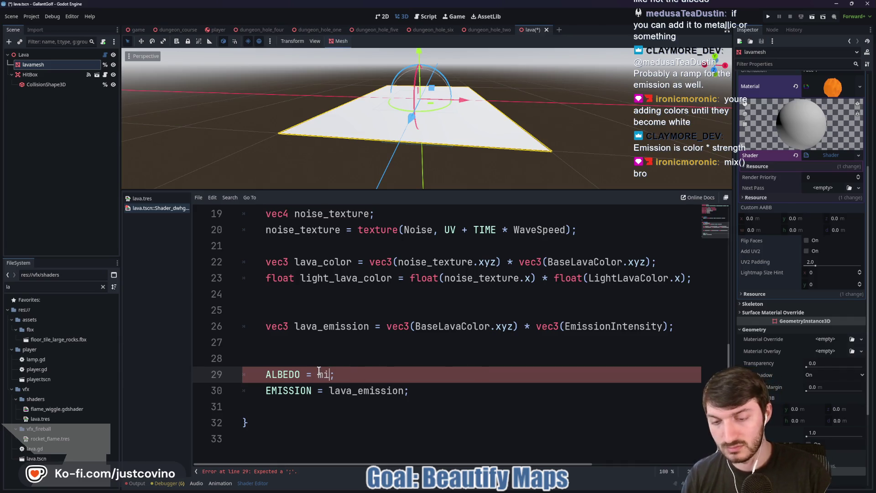
key("Down")
key("Return")
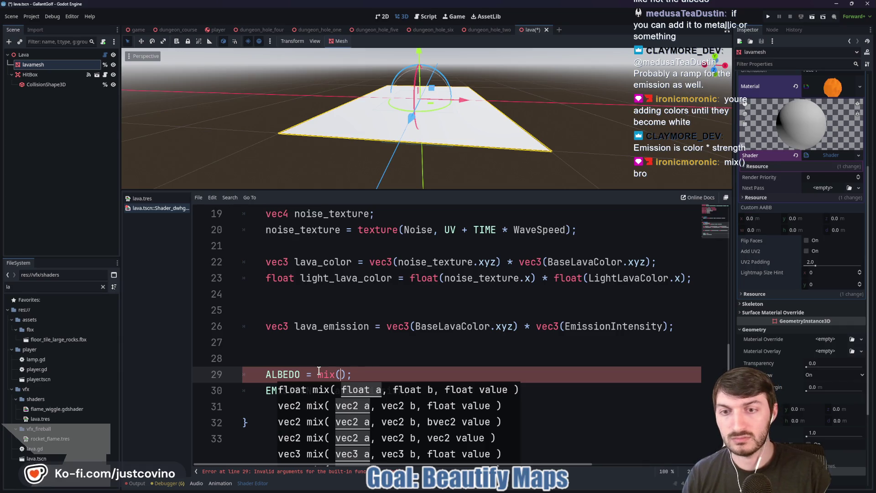
type("lava")
key("Return")
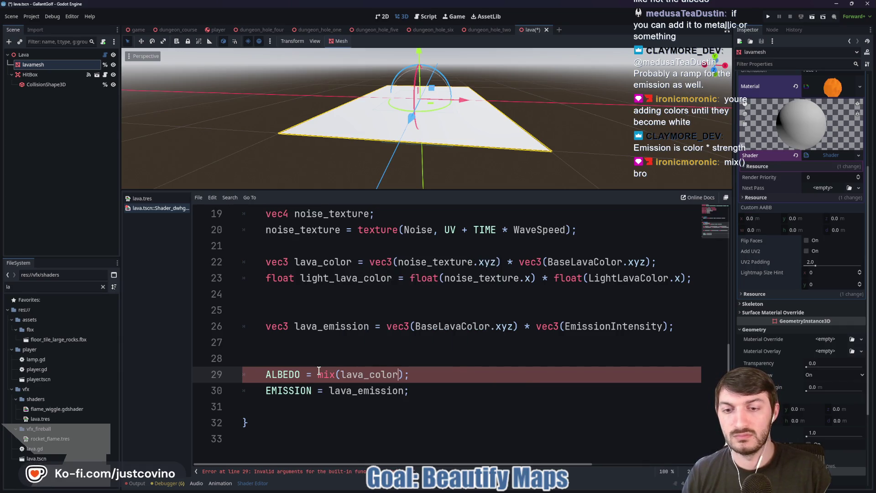
type(", ")
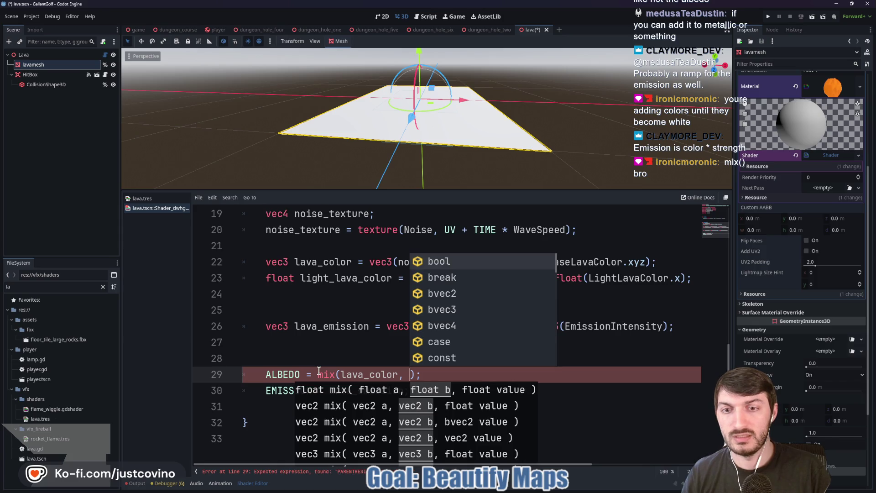
type("ligh")
key("Return")
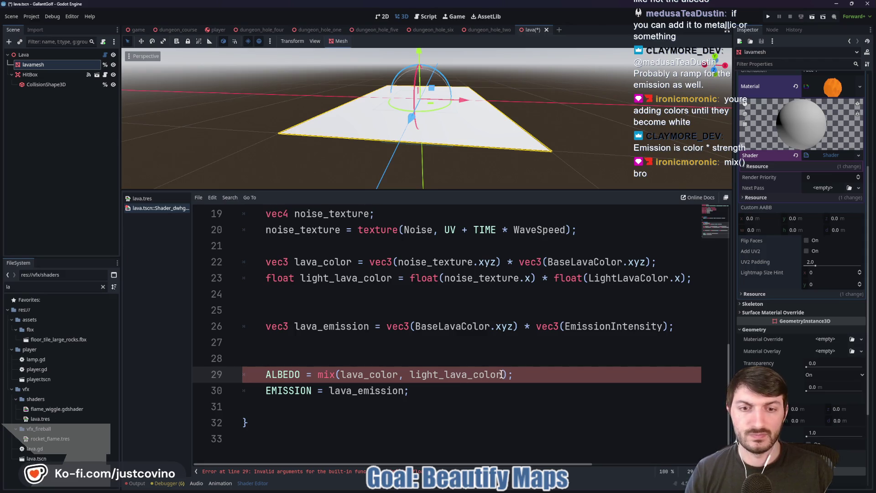
Delete the mix arguments, leaving an empty mix() call on the ALBEDO line.
left_click_drag(501, 374, 316, 375)
key("BackSpace")
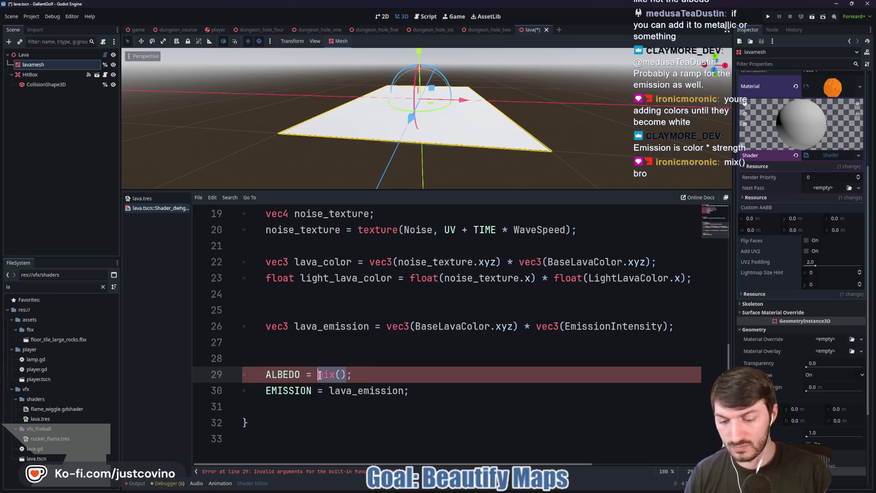
key("BackSpace")
type("mix")
key("Return")
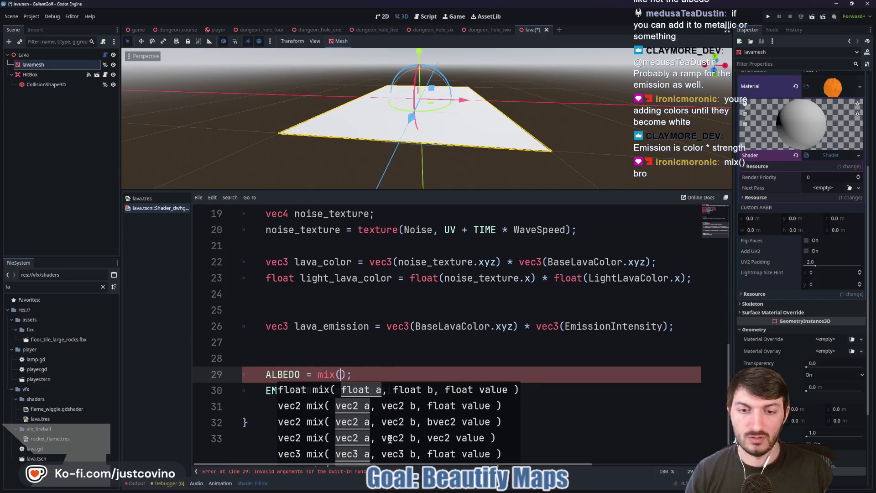
key("Escape")
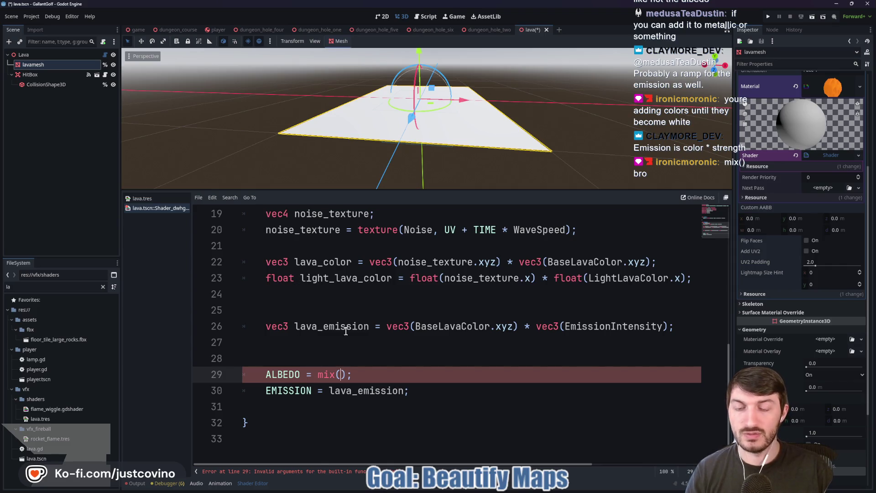
double_click(319, 263)
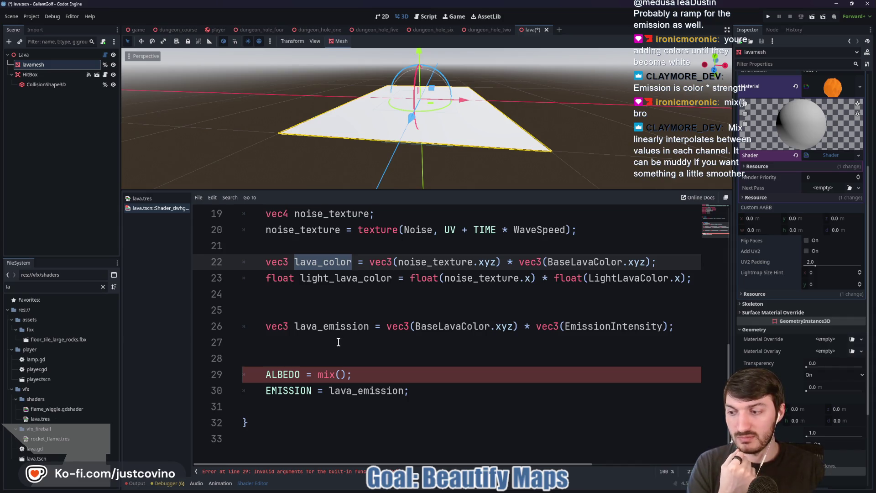
left_click(352, 374)
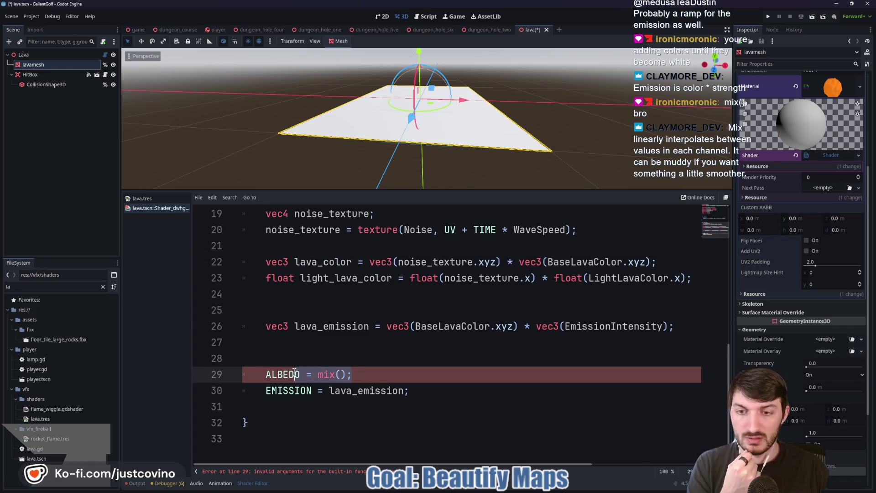
Make lava_color float(noise_texture.z) * float(BaseLavaColor.z), then begin typing lava inside mix().
left_click(389, 297)
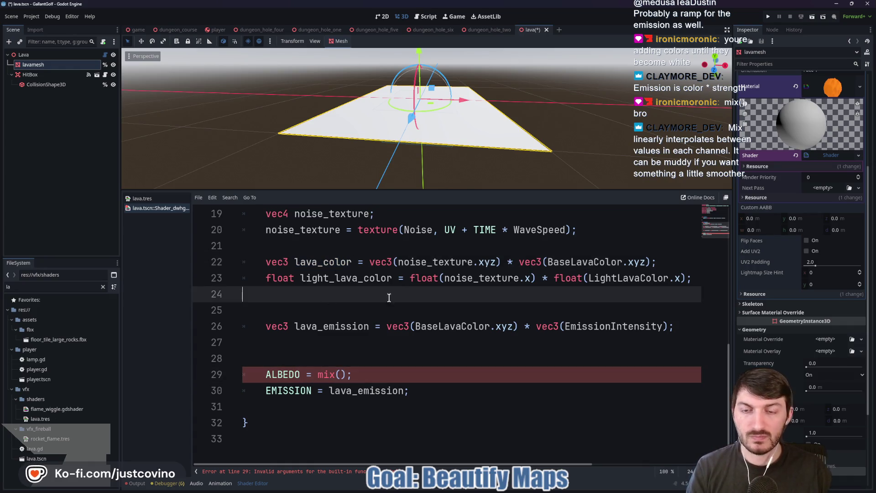
double_click(276, 262)
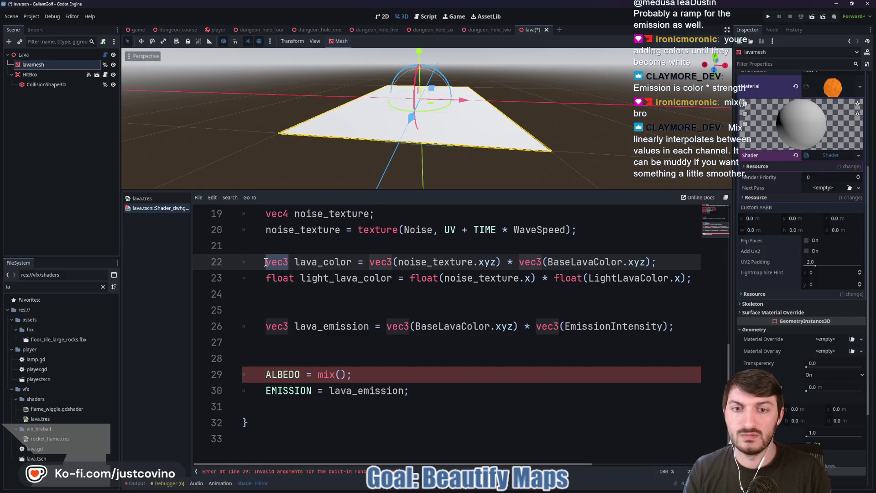
type("float")
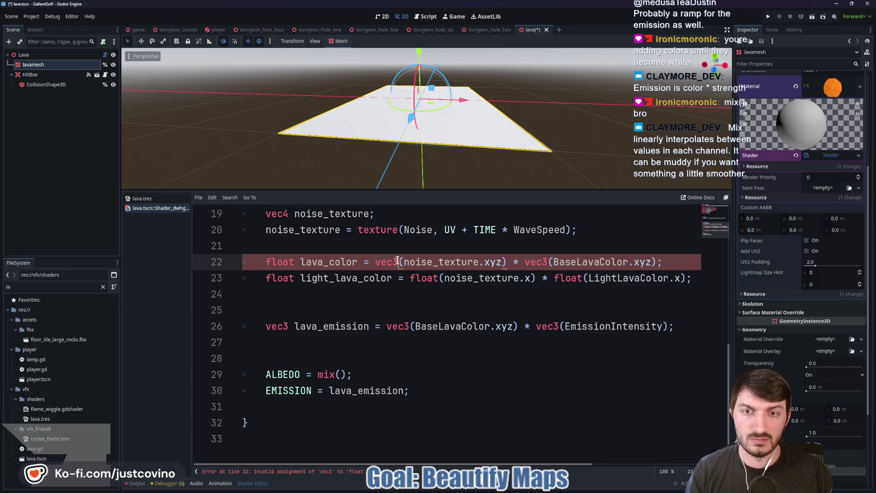
left_click_drag(399, 261, 372, 260)
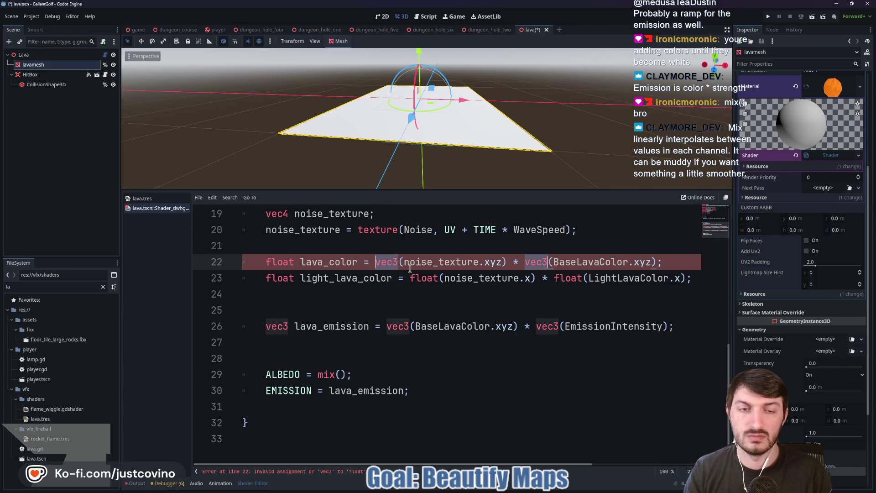
type("float")
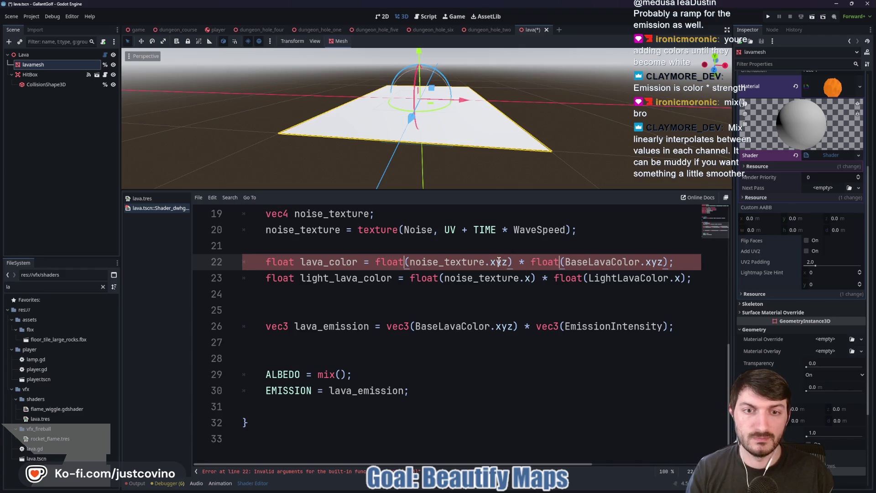
double_click(500, 261)
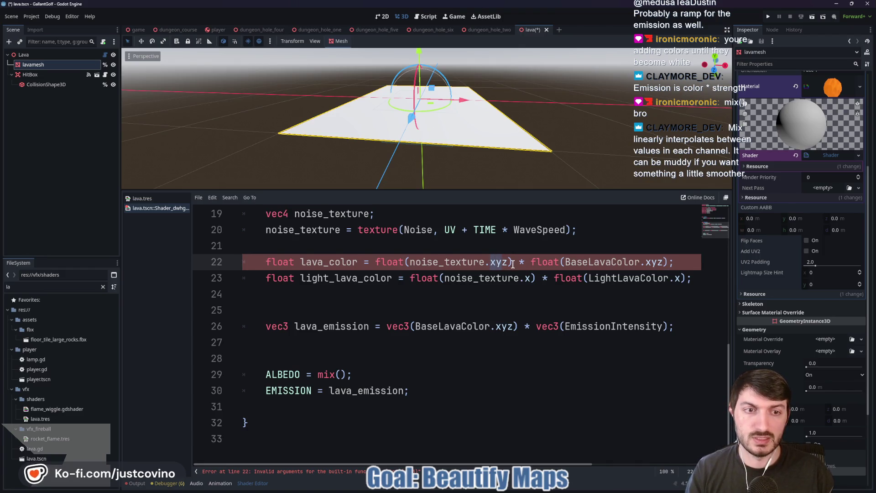
key("BackSpace")
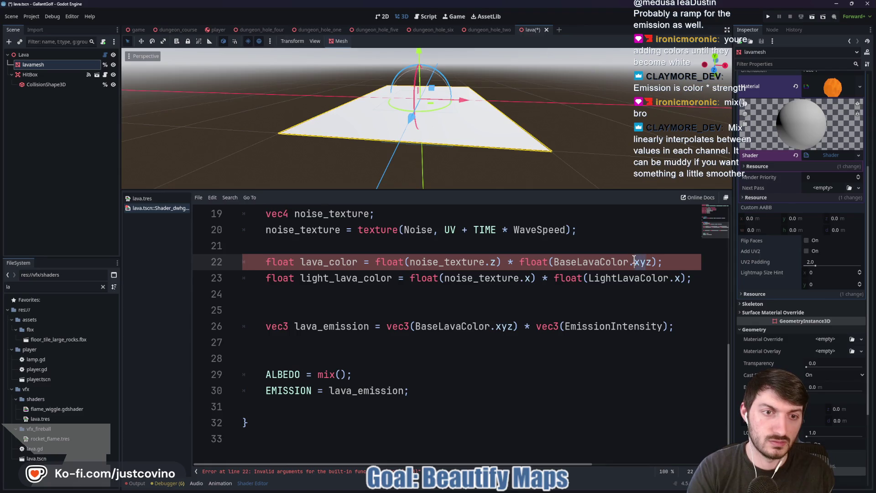
left_click(344, 374)
type("lava")
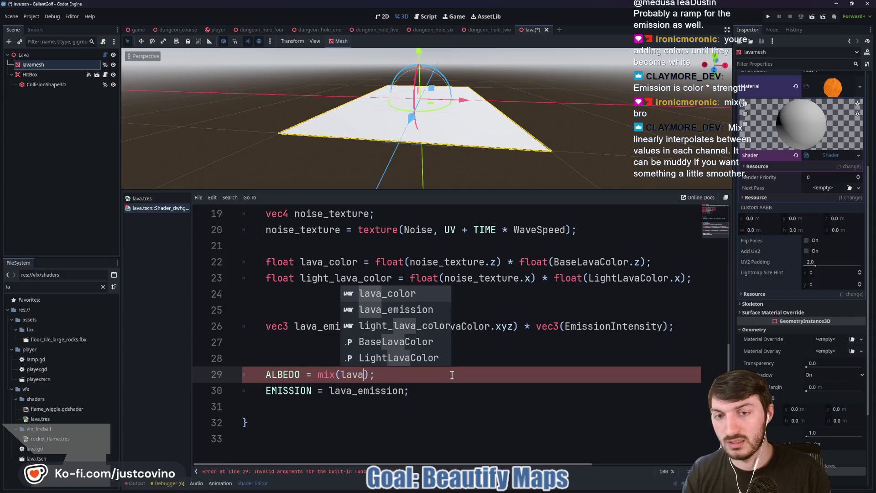
key("Return")
type(", lig")
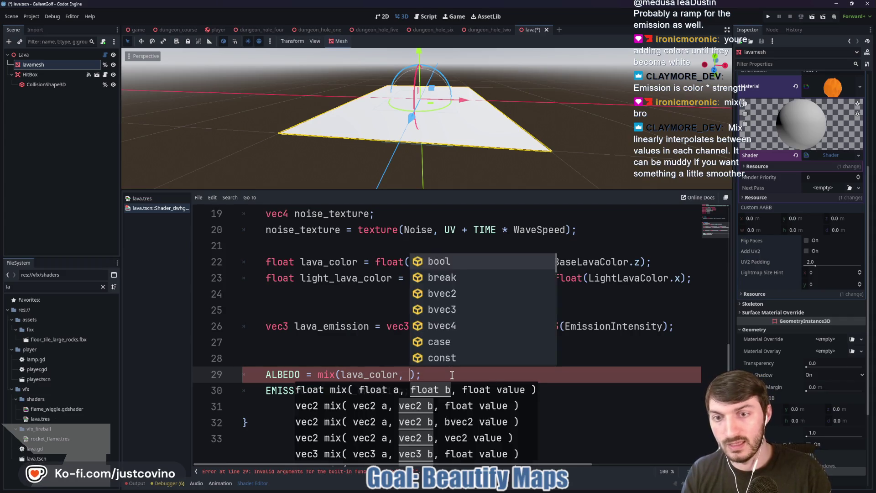
key("Return")
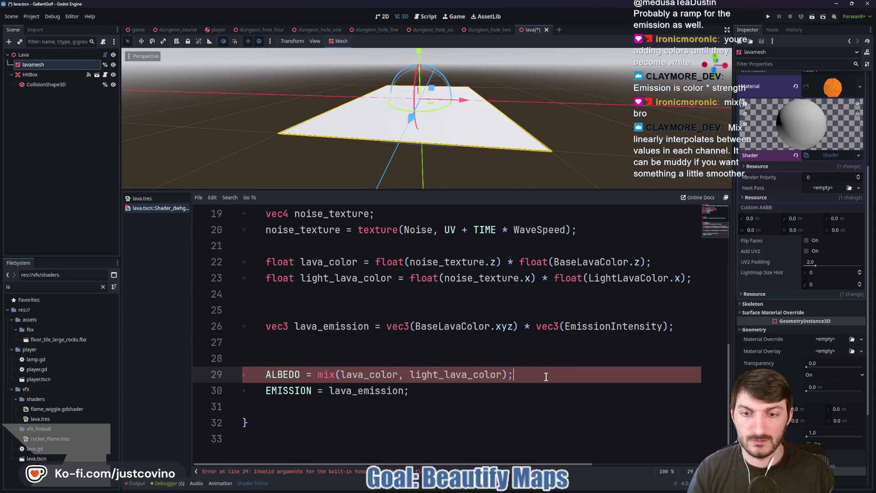
left_click(404, 374)
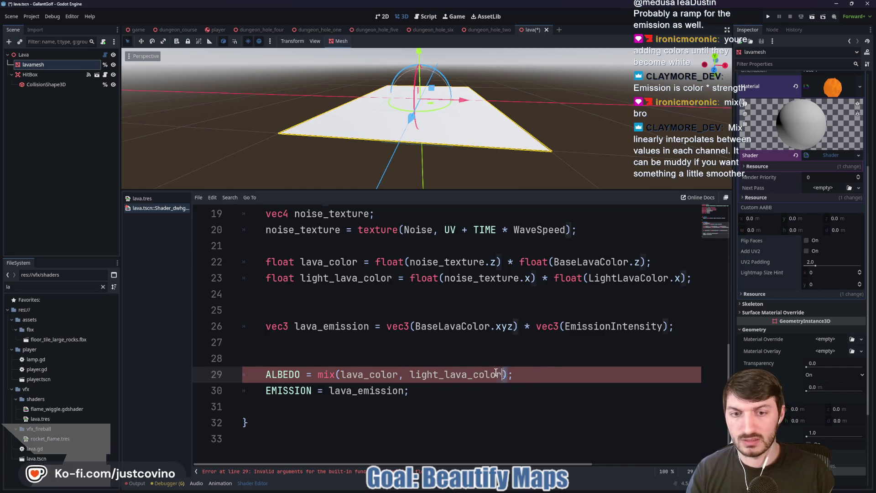
left_click_drag(507, 374, 318, 374)
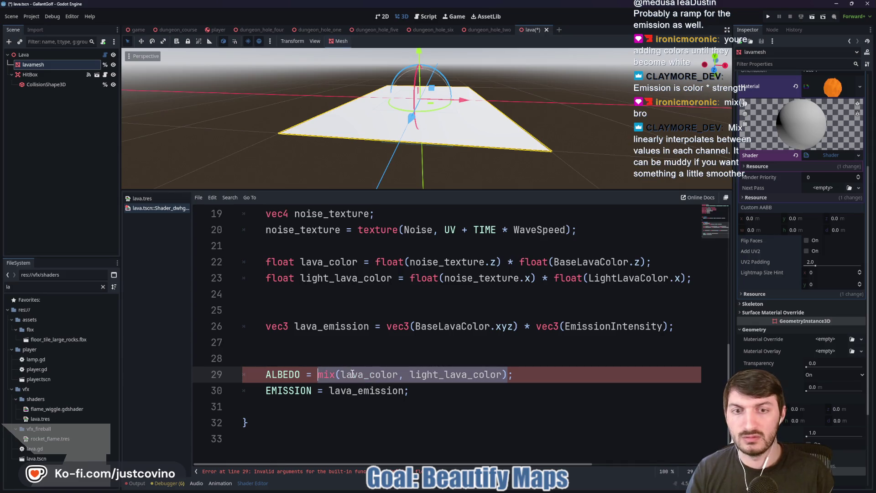
key("BackSpace")
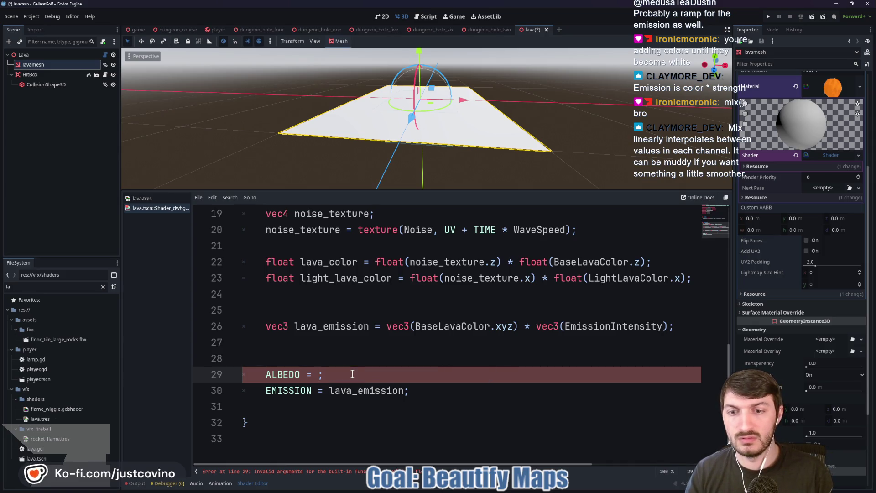
type("mi")
key("Down")
key("Return")
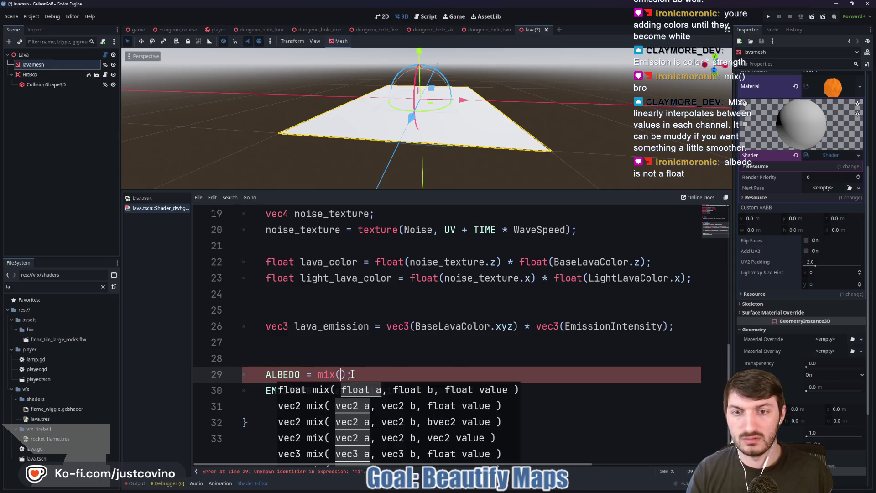
key("Escape")
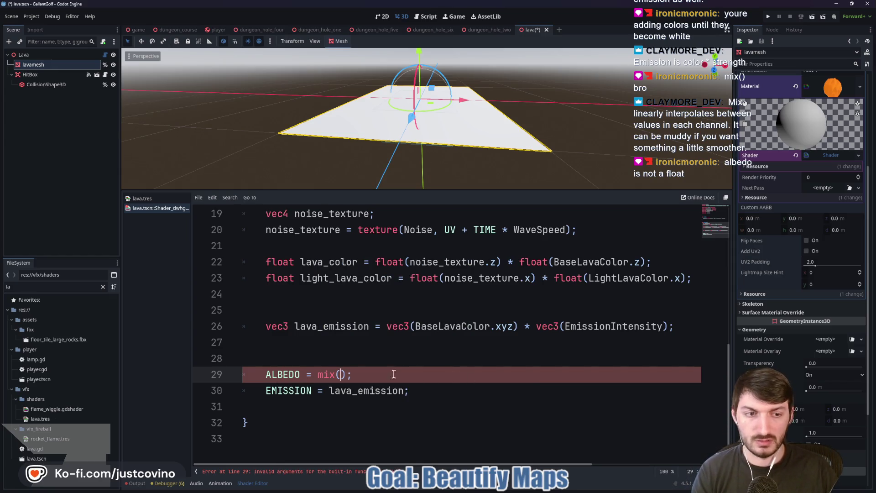
left_click(325, 429)
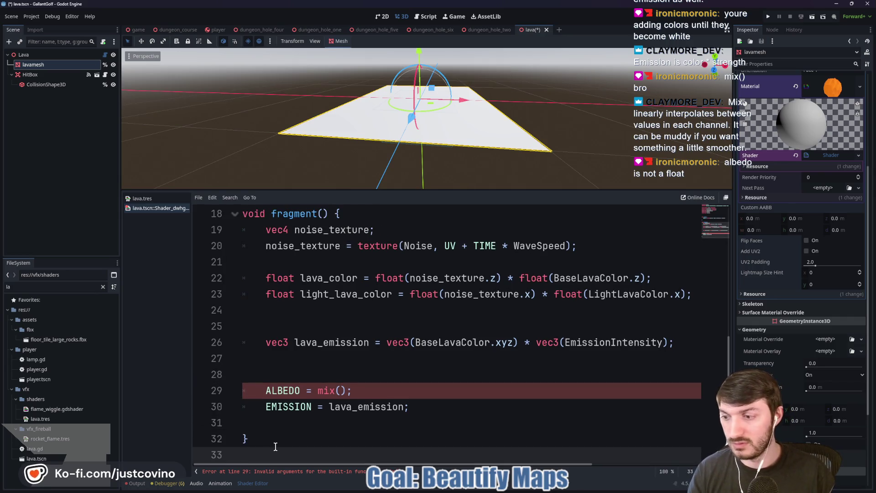
key("Return")
key("Return")
key("Return")
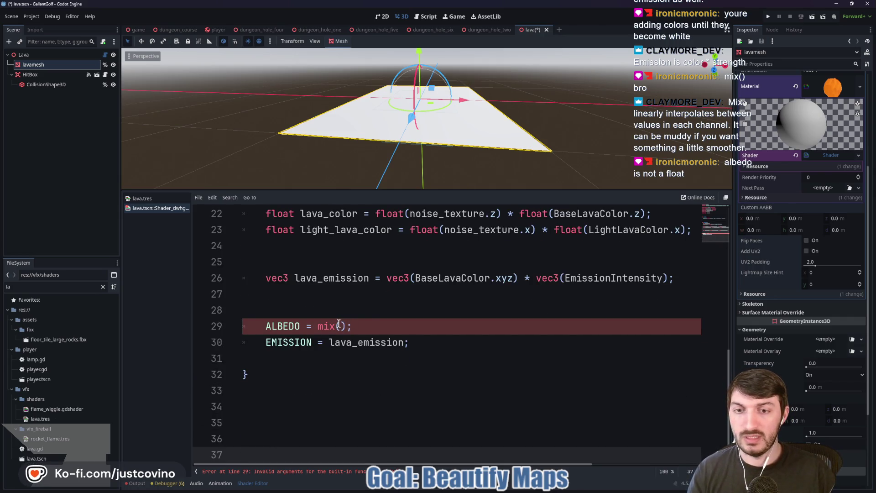
left_click(339, 325)
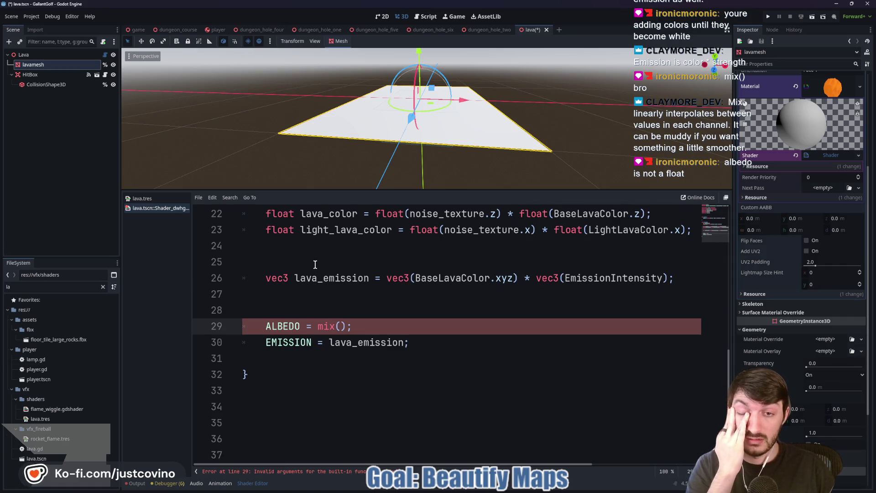
scroll(315, 264, "up", 2)
double_click(336, 262)
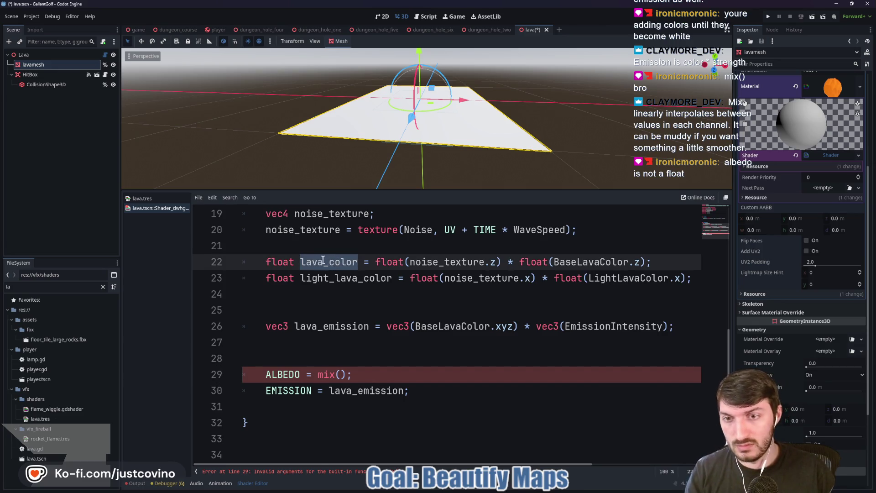
Rename lava_color on line 22 to dark_lava_color and clear the half-typed line 24.
left_click(301, 261)
type("dark")
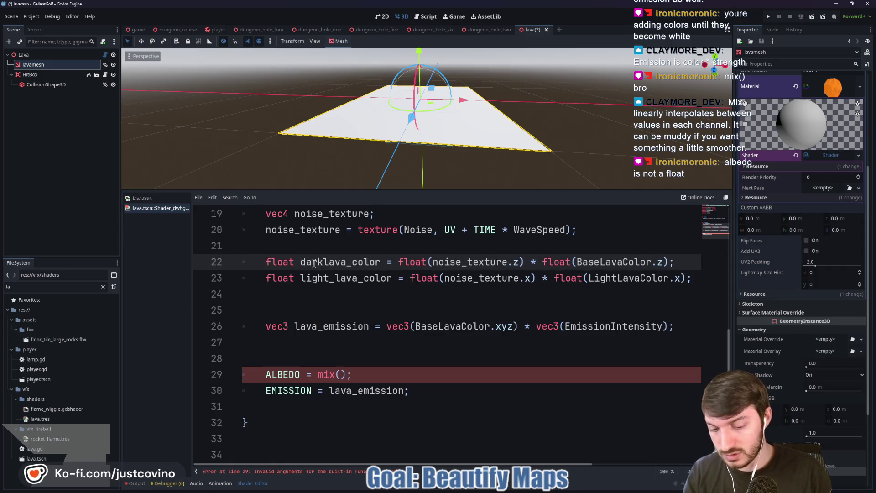
type("_")
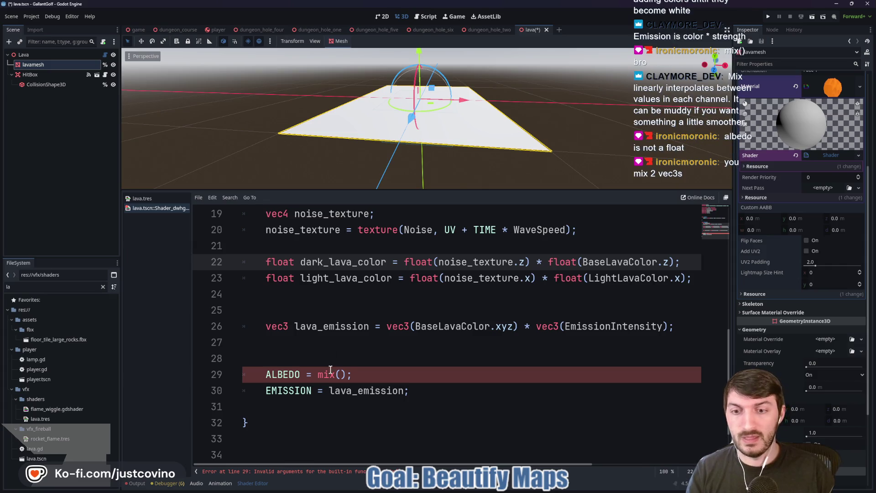
left_click(314, 294)
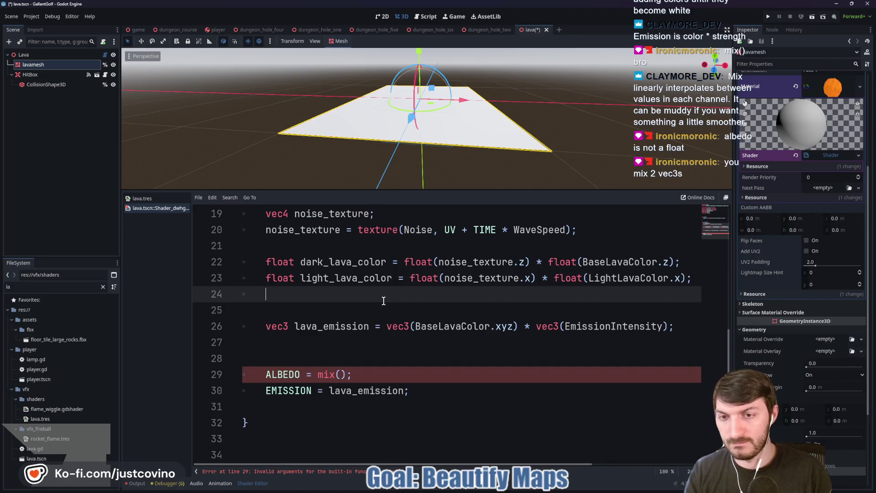
type("c3 l")
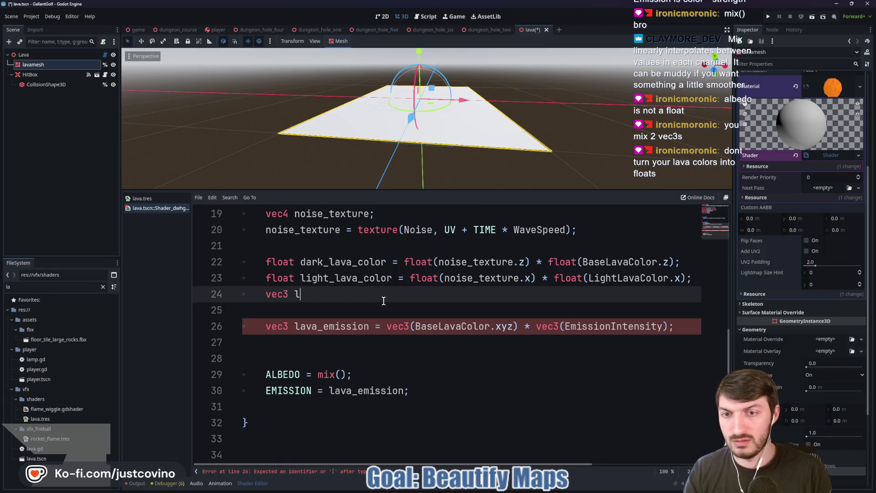
type("ava_color")
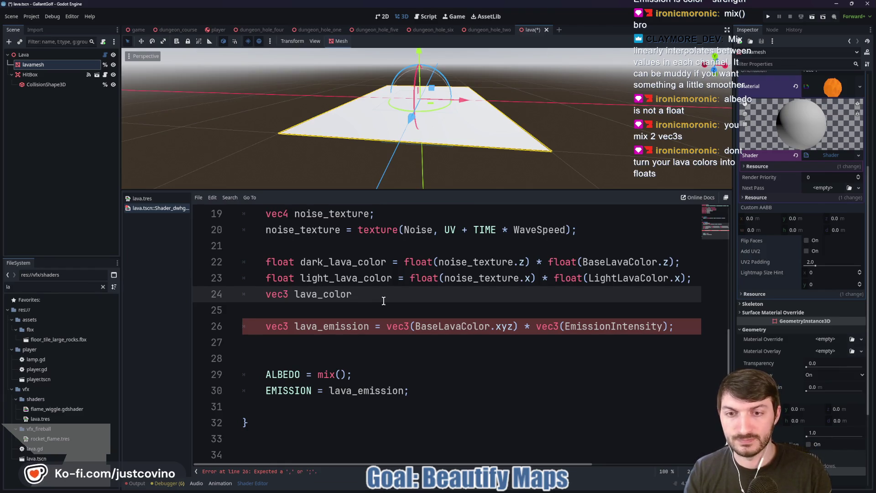
type(" = ")
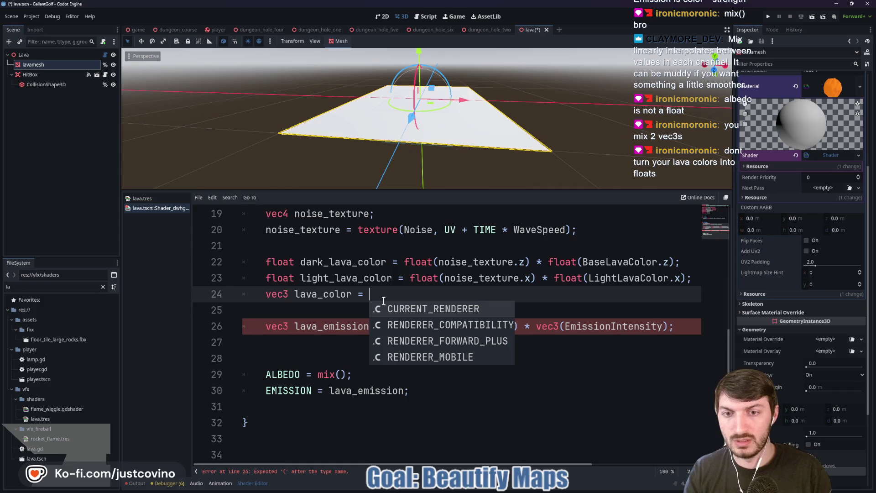
type("mi")
key("BackSpace")
key("BackSpace")
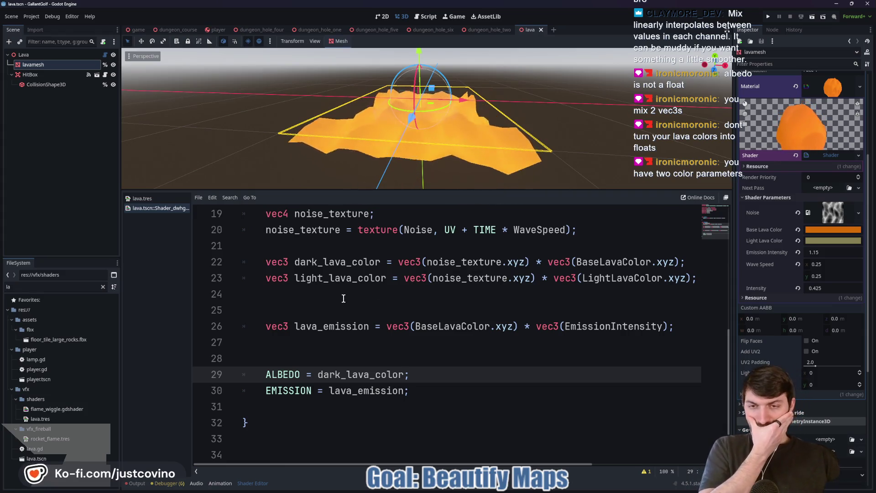
Write vec3 lava_color = mix(dark_lava_color, light_lava_color, 2.0) and set ALBEDO to lava_color.
left_click(317, 297)
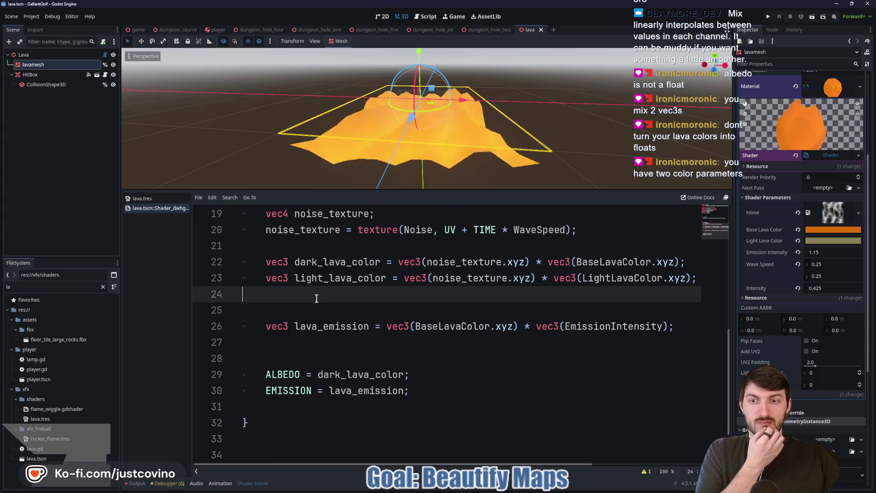
key("Tab")
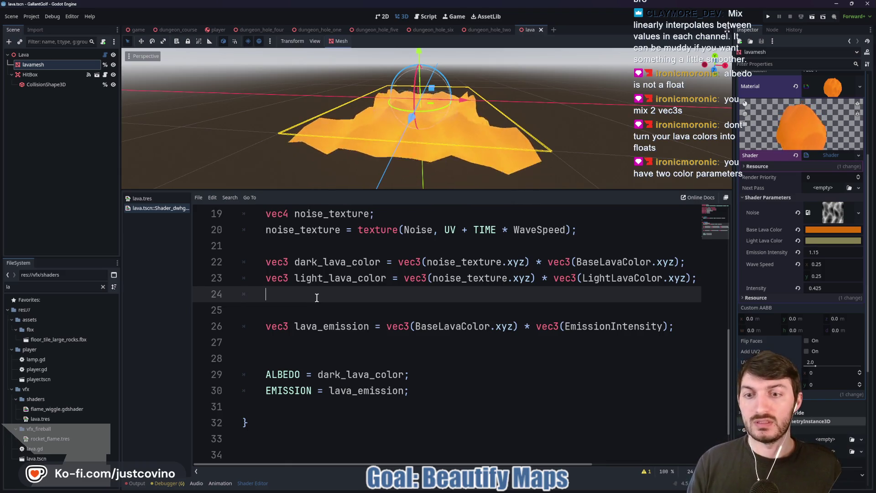
type("cex 3")
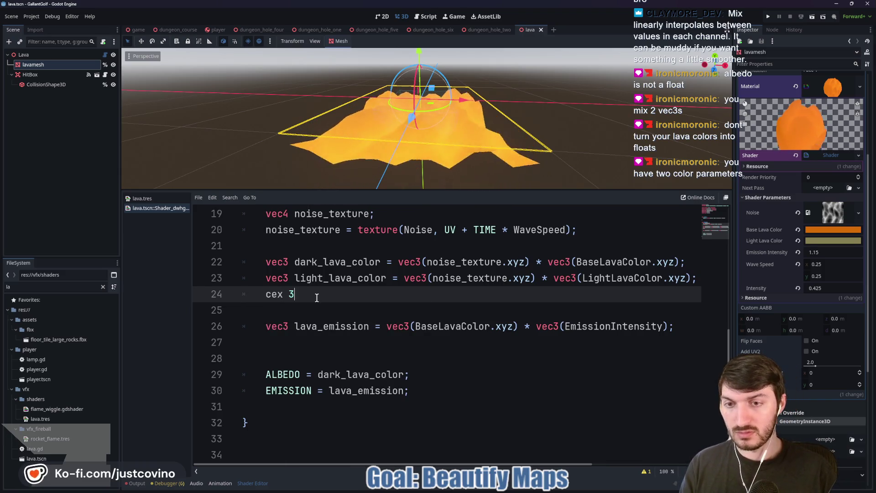
type("vec3 lav")
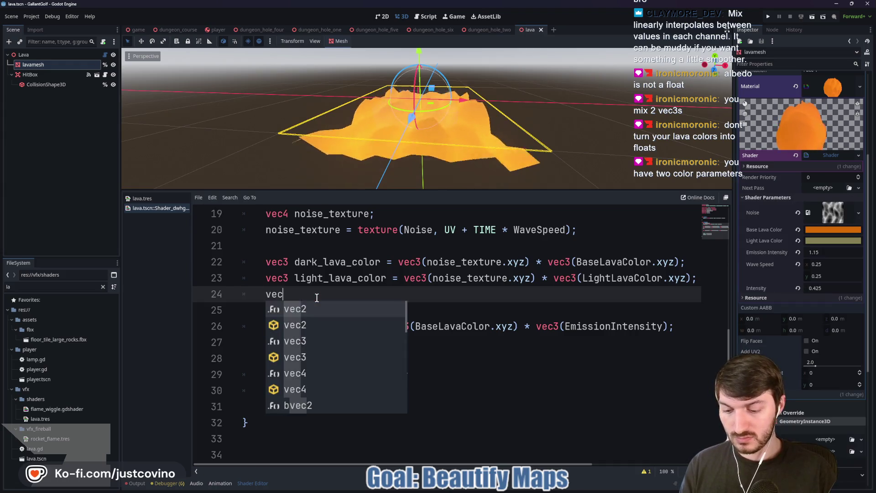
type("a_color = mi")
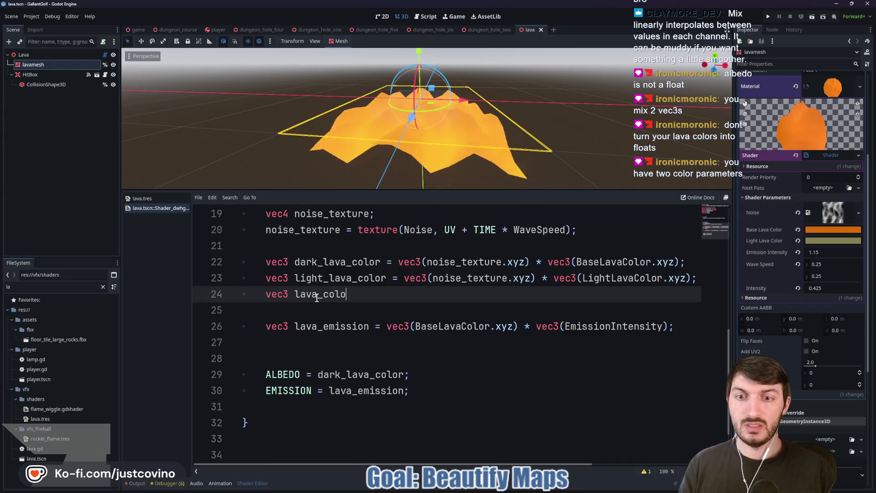
type("x(")
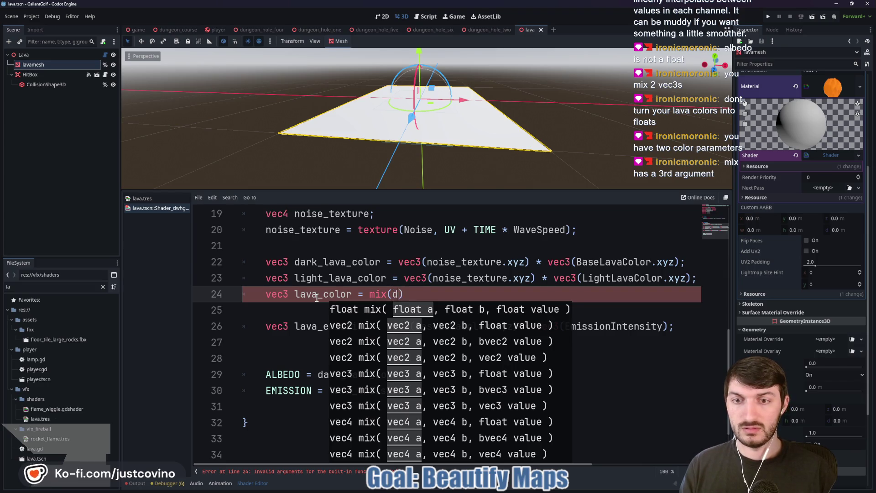
type("dark")
key("Return")
type(", li")
key("Return")
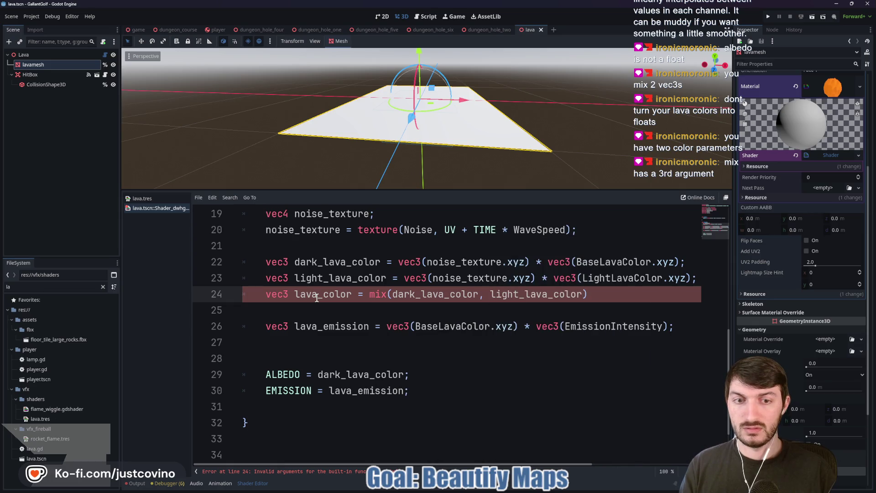
type(", 2")
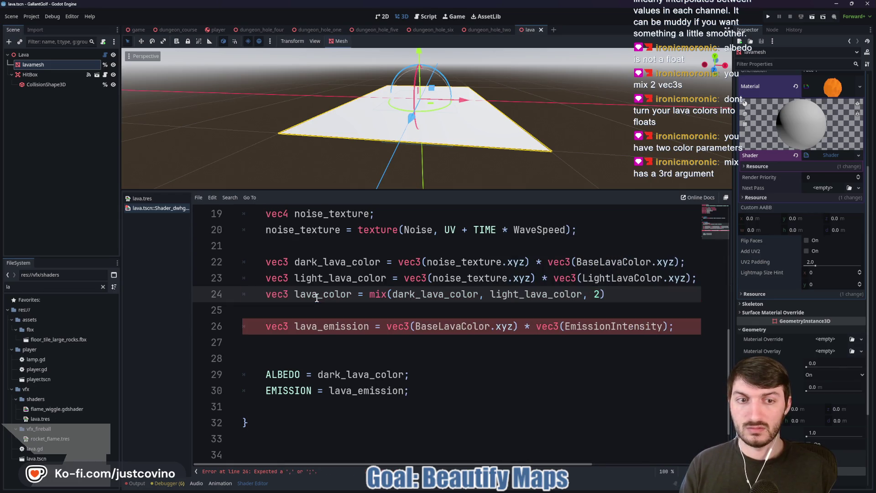
type(".0")
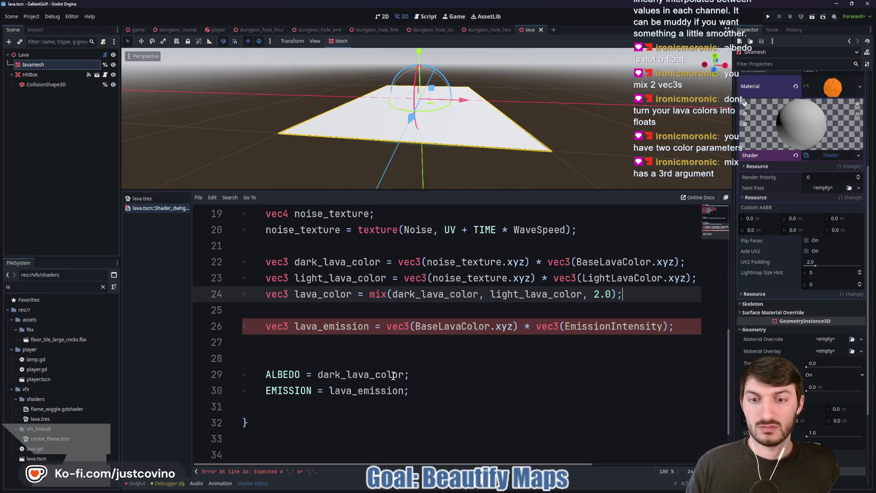
left_click_drag(403, 375, 320, 372)
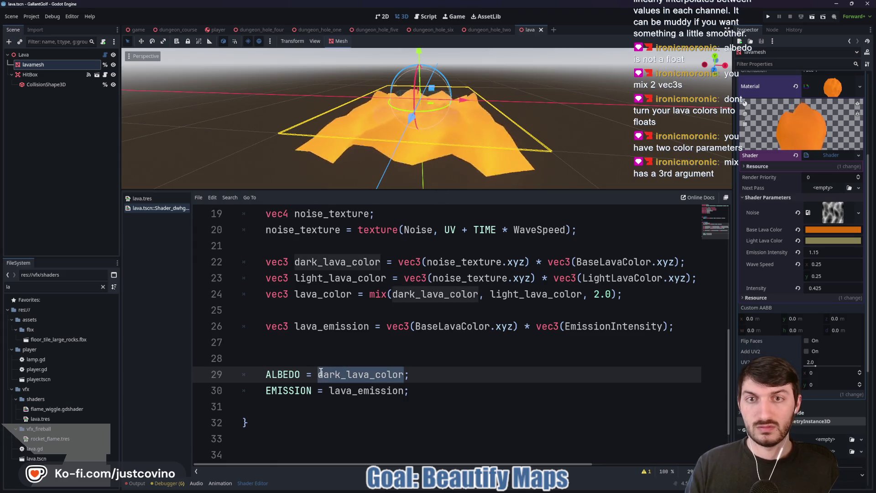
type("la;")
key("Return")
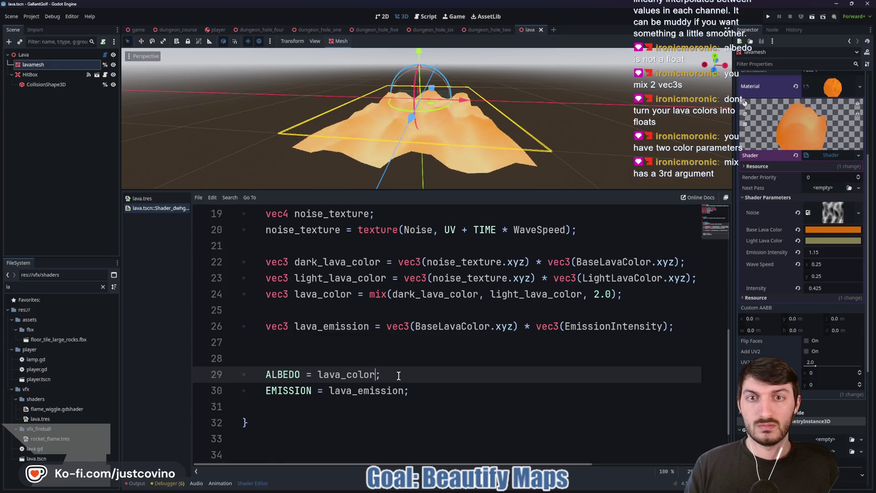
Try a bright yellow for Light Lava Color and orbit around the lava to judge it.
left_click(815, 241)
left_click(847, 258)
left_click(848, 261)
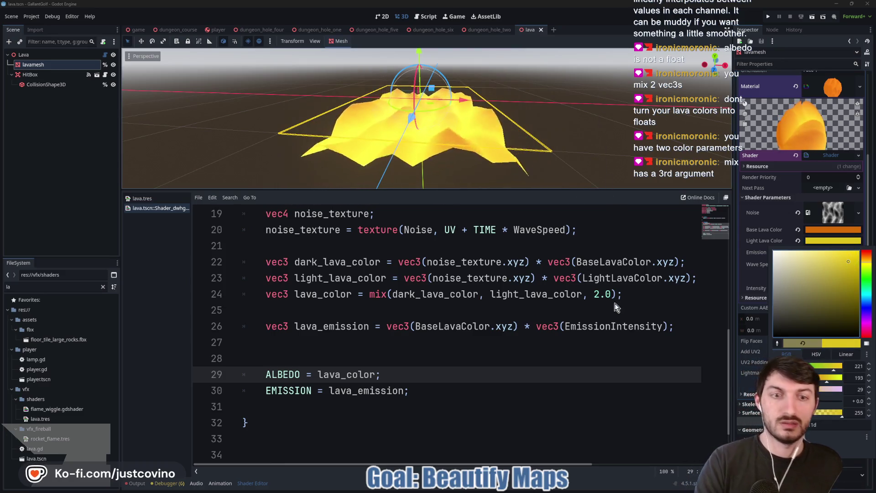
left_click(598, 294, "shift")
left_click(597, 294)
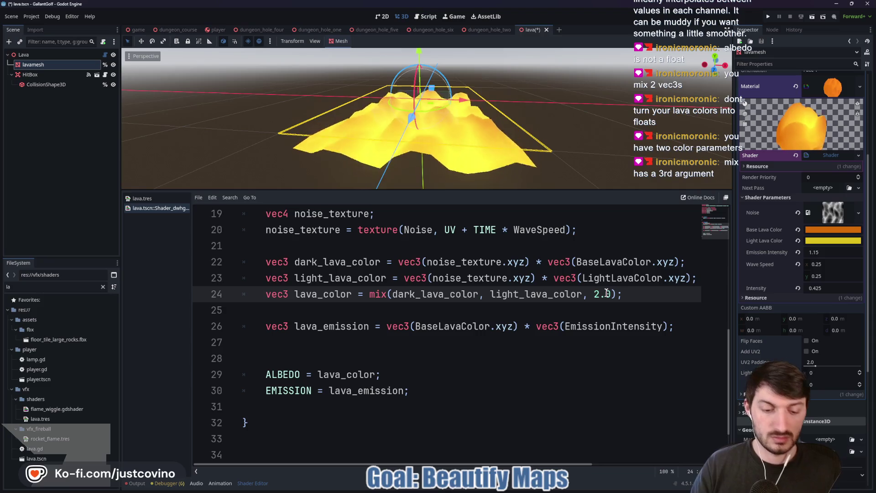
left_click_drag(595, 110, 524, 150)
Set Light Lava Color to orange f08009 and Base Lava Color to red.
left_click(822, 242)
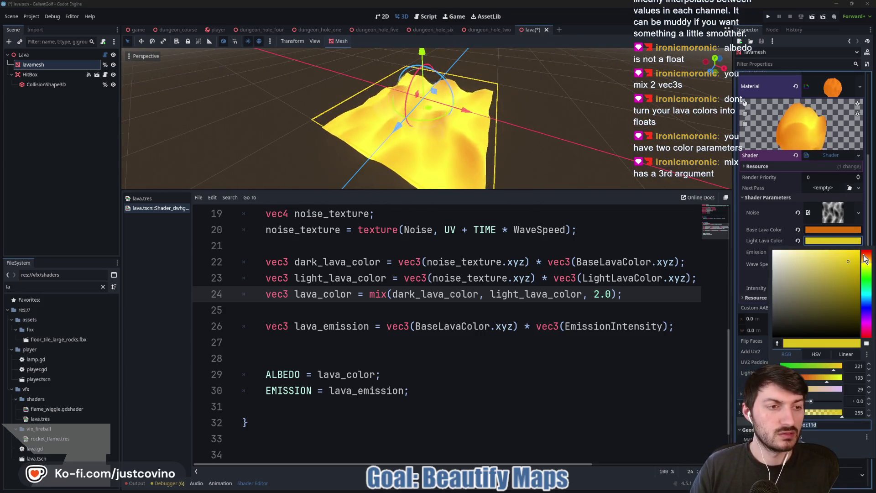
left_click_drag(867, 264, 869, 252)
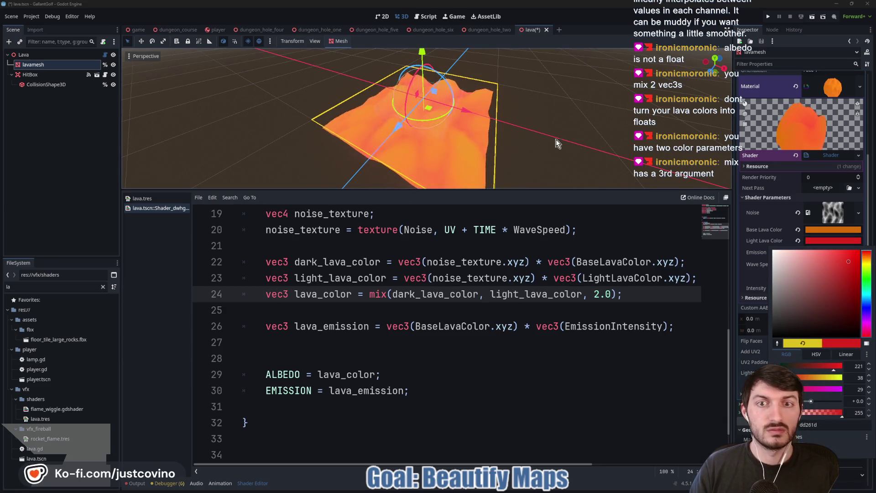
left_click_drag(613, 150, 613, 167)
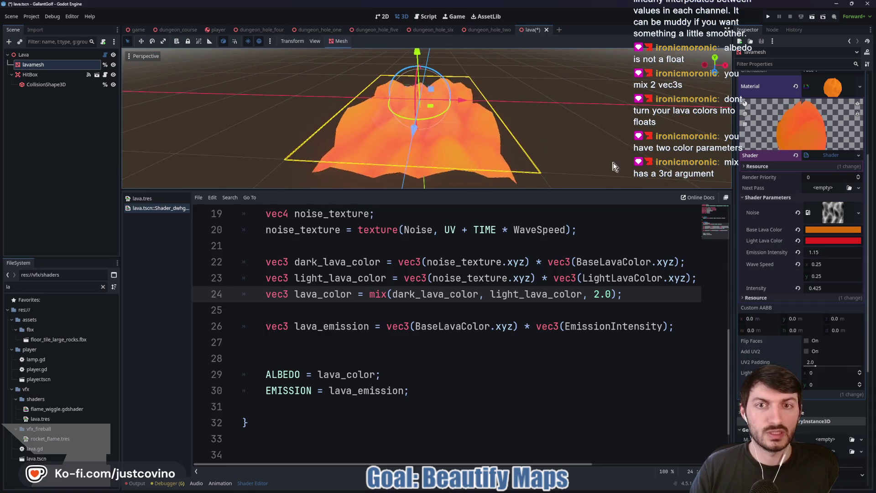
left_click(827, 240)
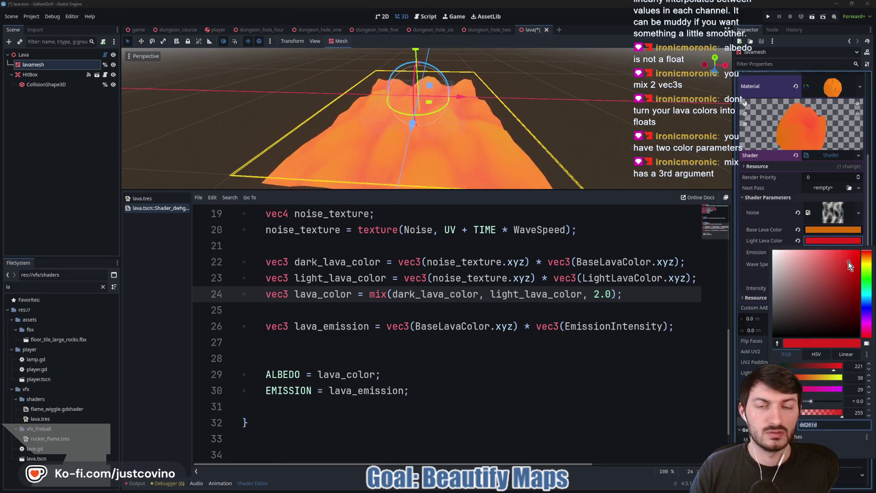
left_click_drag(849, 278, 872, 249)
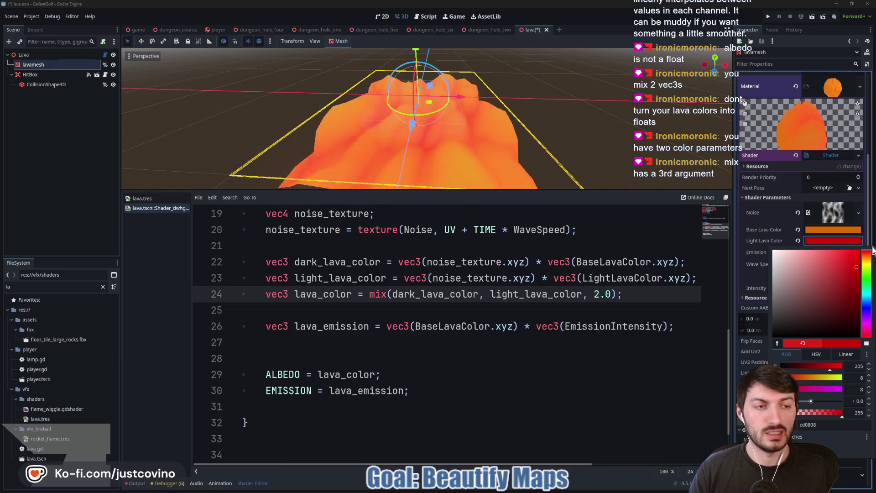
left_click_drag(867, 264, 869, 261)
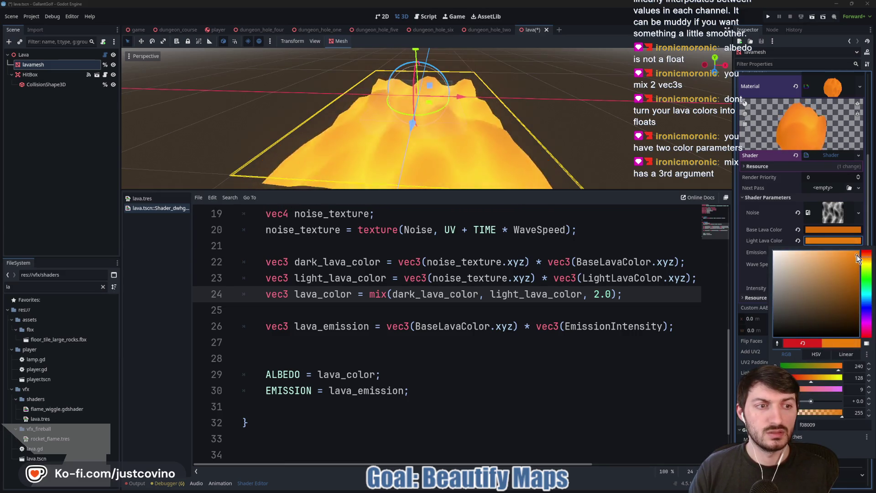
left_click(831, 228)
left_click(868, 244)
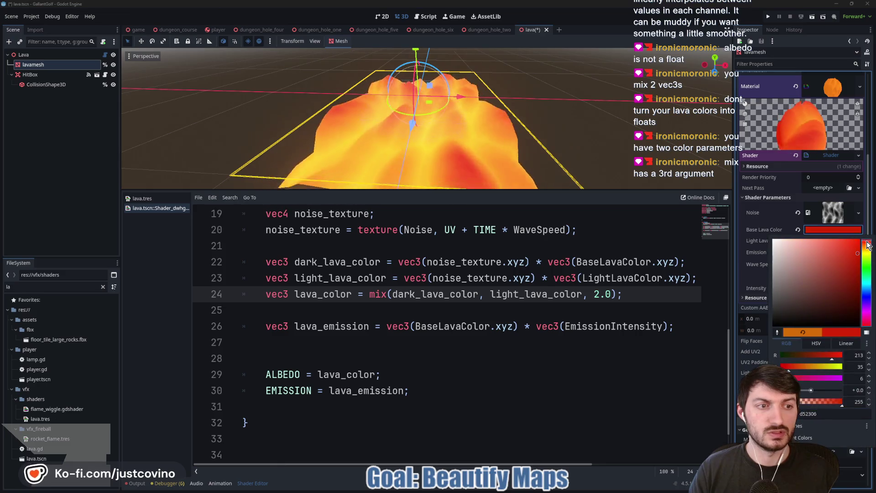
Darken Base Lava Color to a deep red a60101.
left_click_drag(868, 244, 868, 240)
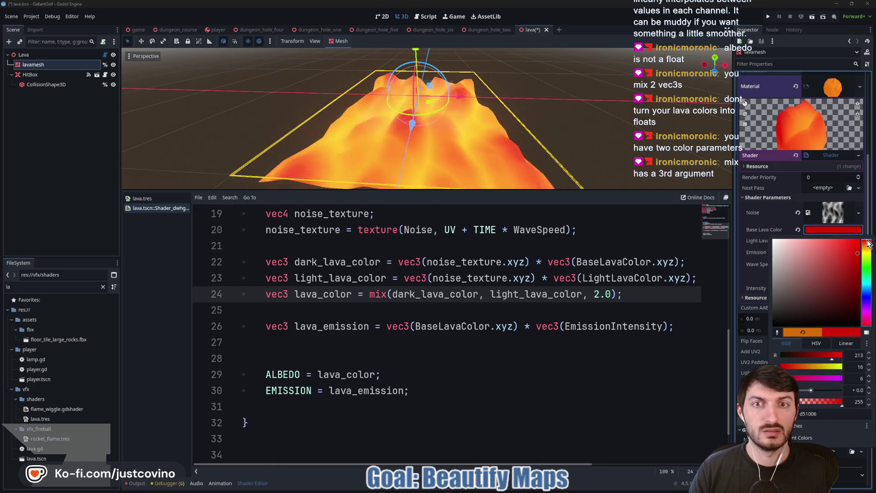
left_click(589, 170)
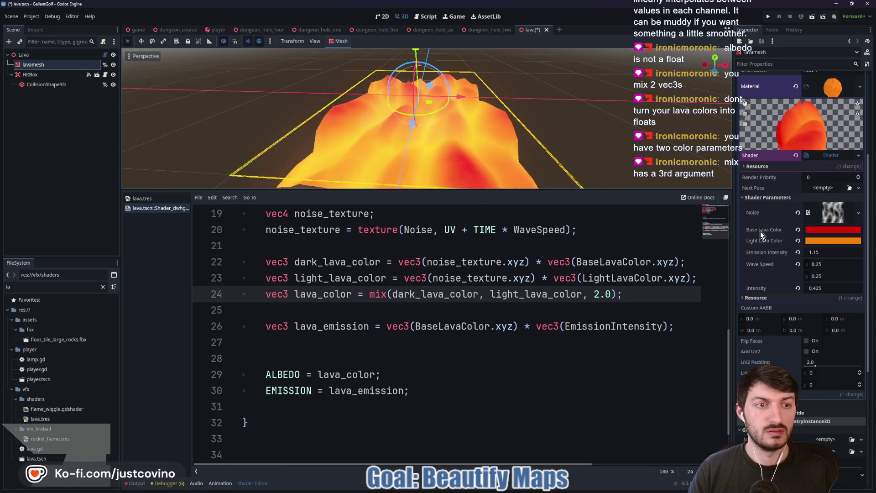
scroll(451, 311, "up", 1)
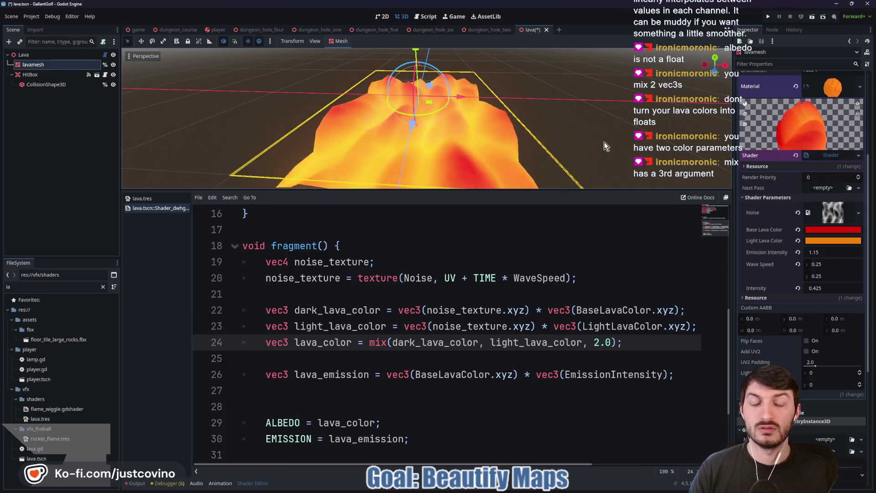
mouse_move(604, 142)
left_mouse_down()
mouse_move(499, 141)
mouse_move(625, 137)
mouse_move(490, 144)
left_mouse_up()
left_click(833, 229)
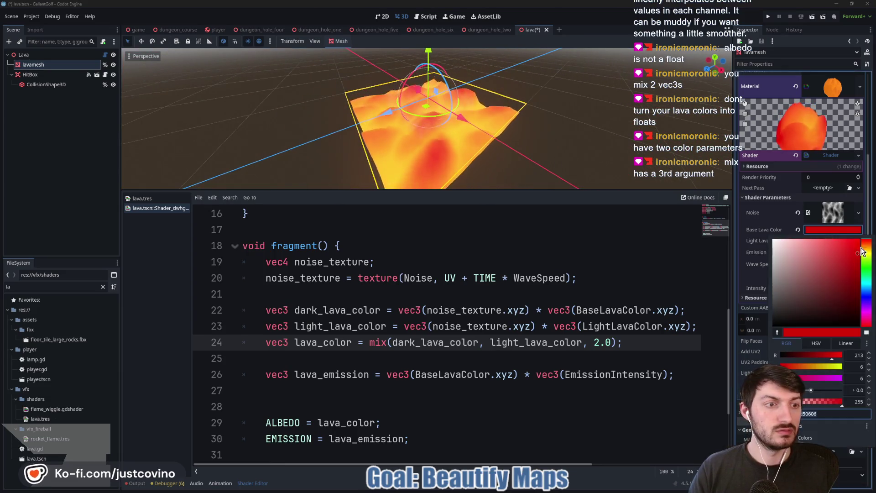
mouse_move(860, 260)
left_mouse_down()
mouse_move(858, 310)
mouse_move(859, 274)
left_mouse_up()
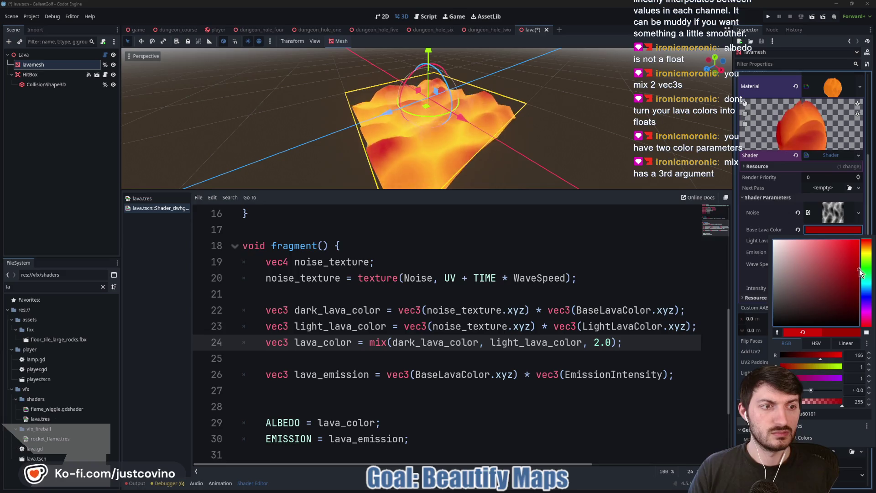
left_click(830, 229)
Confirm Light Lava Color stays orange e87b06 and save the scene with Ctrl+S.
left_click(831, 242)
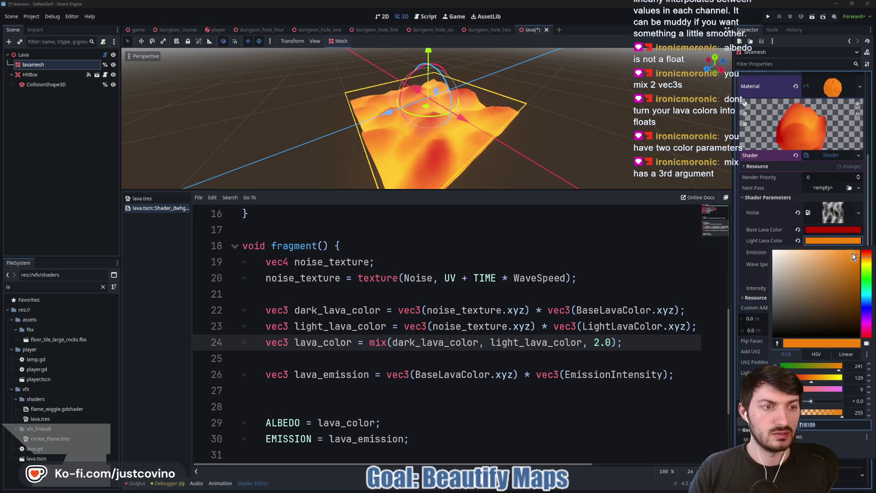
left_click(831, 237)
key("ctrl+s")
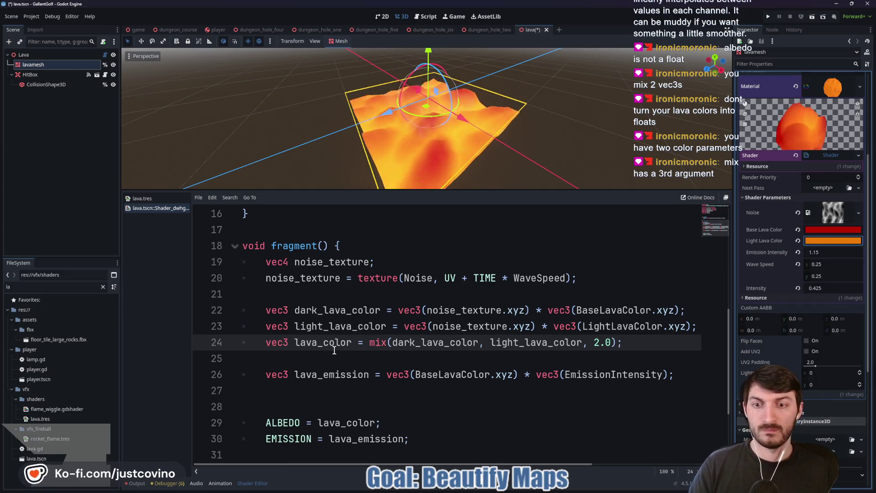
left_click(415, 355)
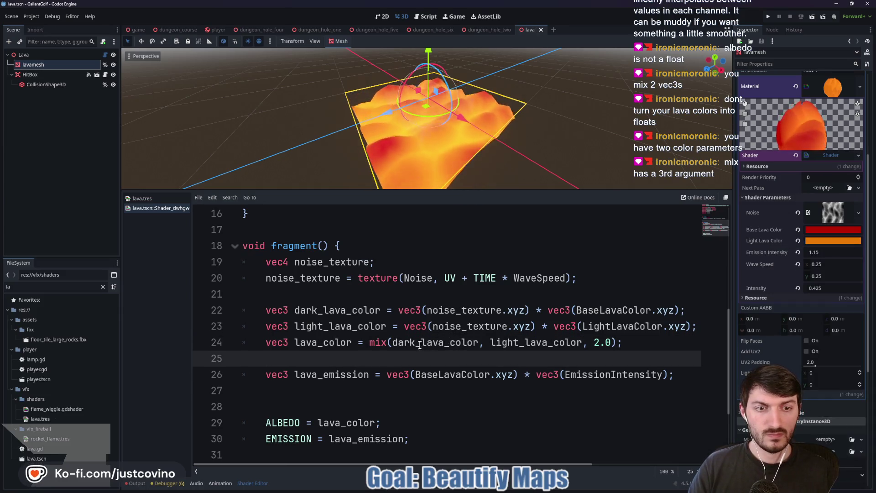
Rename the BaseLavaColor uniform and its references on lines 22 and 26 to DarkLavaColor.
scroll(365, 338, "up", 5)
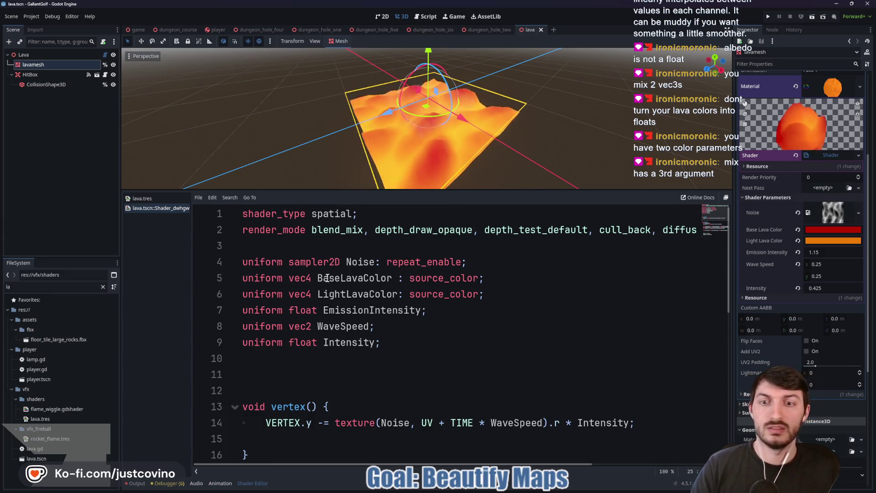
double_click(327, 278)
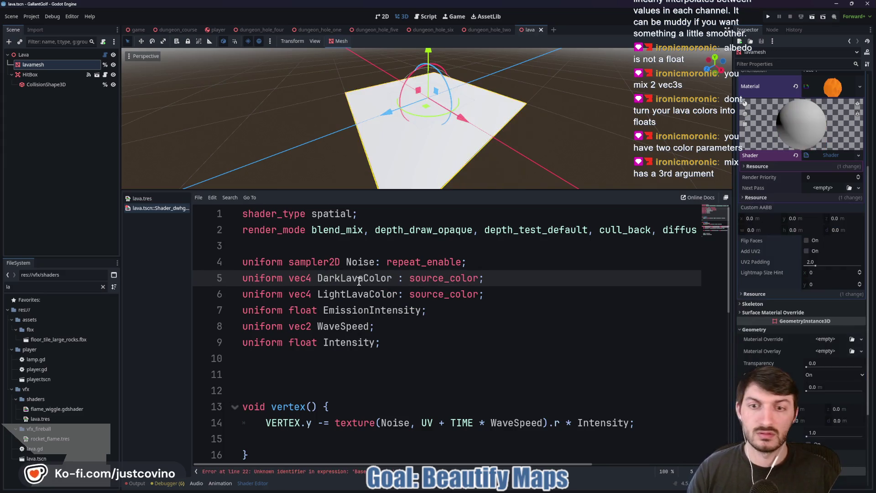
scroll(400, 300, "down", 6)
left_click(583, 262)
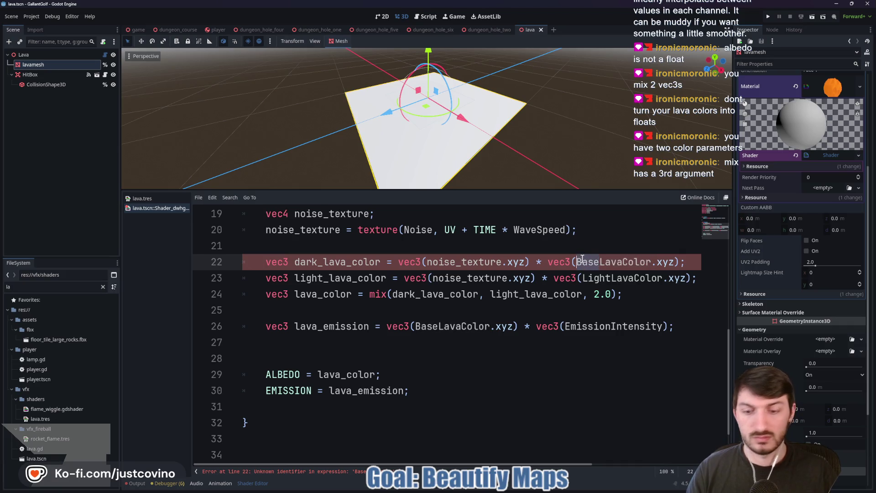
type("Dark")
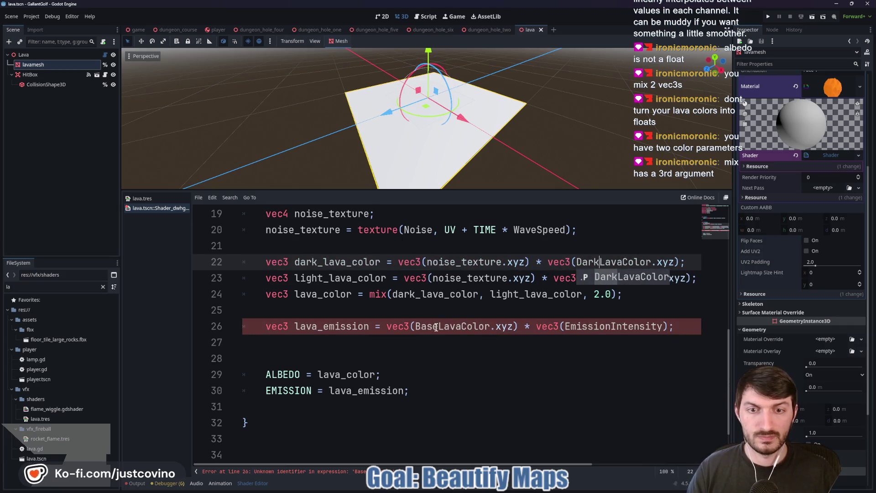
left_click_drag(436, 327, 419, 326)
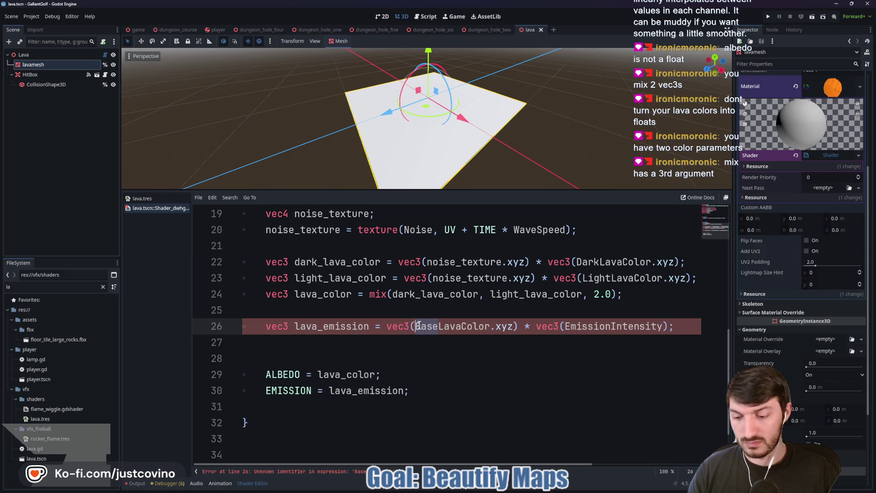
type("Dark")
left_click(444, 316)
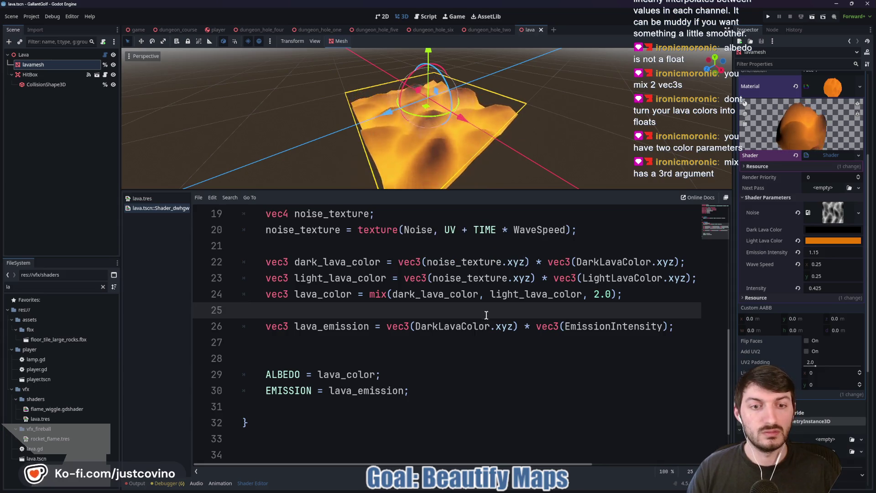
left_click(826, 229)
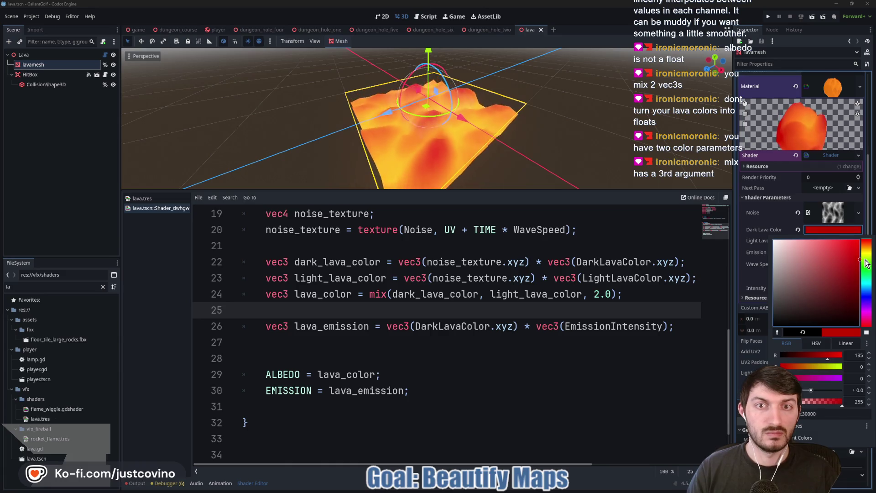
Confirm red as the Dark Lava Color and save the lava scene.
left_click(621, 191)
mouse_move(621, 191)
left_mouse_down()
mouse_move(587, 162)
mouse_move(624, 151)
mouse_move(611, 143)
mouse_move(590, 135)
mouse_move(600, 137)
mouse_move(557, 143)
mouse_move(614, 141)
mouse_move(606, 141)
left_mouse_up()
key("ctrl+s")
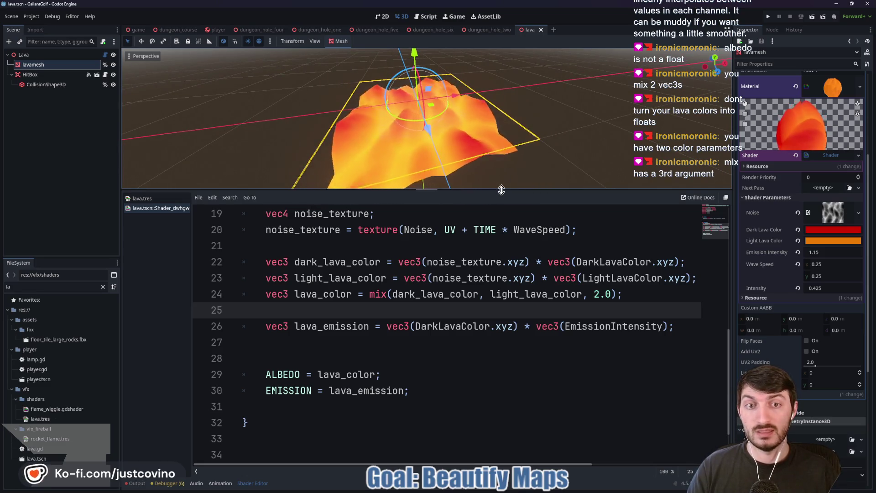
Enlarge the 3D viewport and orbit around the red-orange lava mesh.
left_click_drag(501, 190, 501, 319)
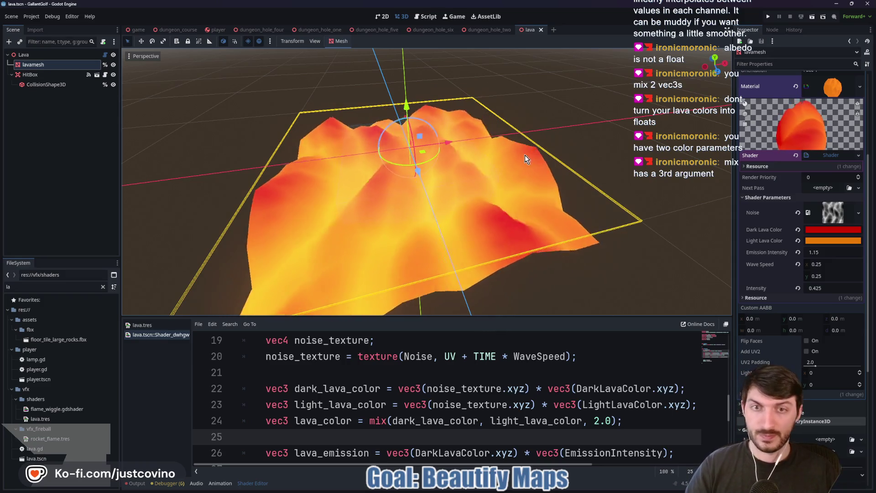
mouse_move(525, 155)
left_mouse_down()
mouse_move(590, 141)
mouse_move(518, 141)
mouse_move(585, 136)
left_mouse_up()
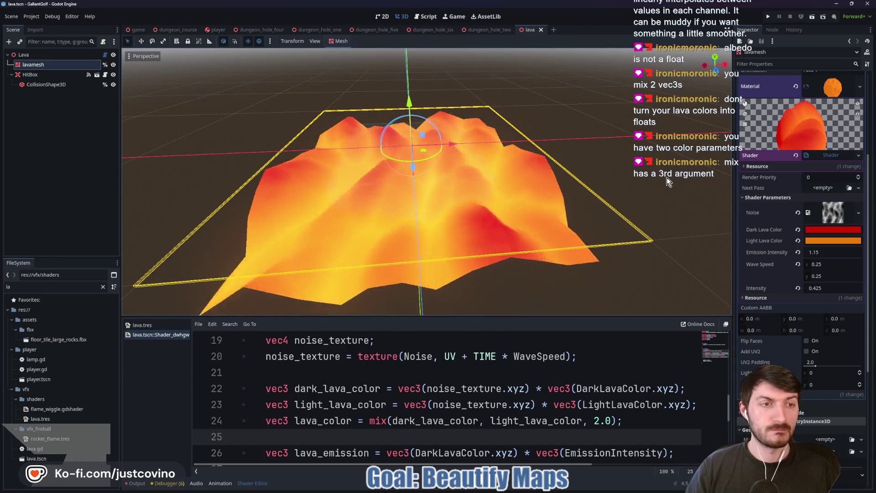
mouse_move(623, 229)
left_mouse_down()
mouse_move(599, 217)
mouse_move(721, 211)
mouse_move(580, 210)
left_mouse_up()
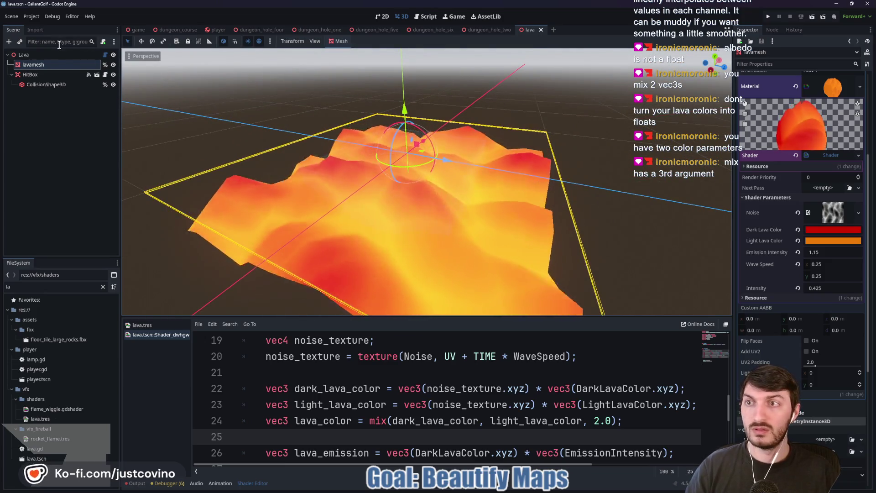
Set the Lava root node's Intensity to 1.15.
left_click(50, 54)
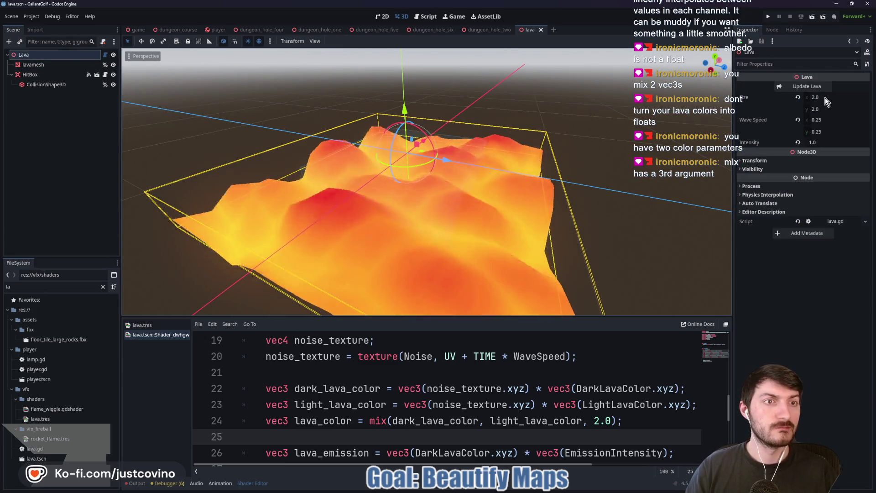
left_click(825, 97)
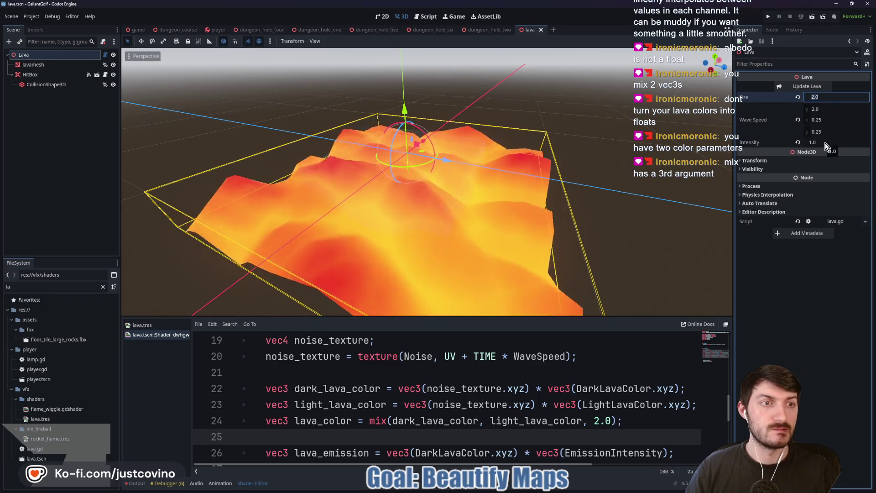
left_click(824, 143)
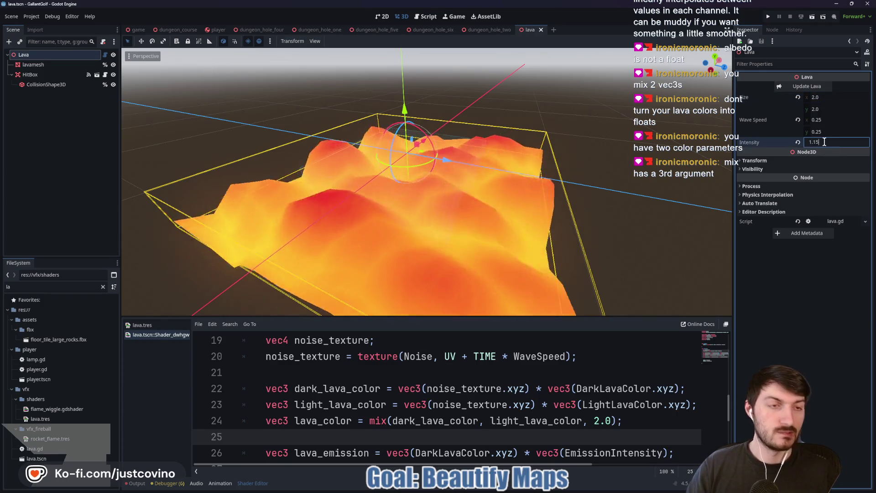
key("Return")
Lower the lavamesh shader's Intensity parameter from 0.425 to 0.18.
left_click(33, 64)
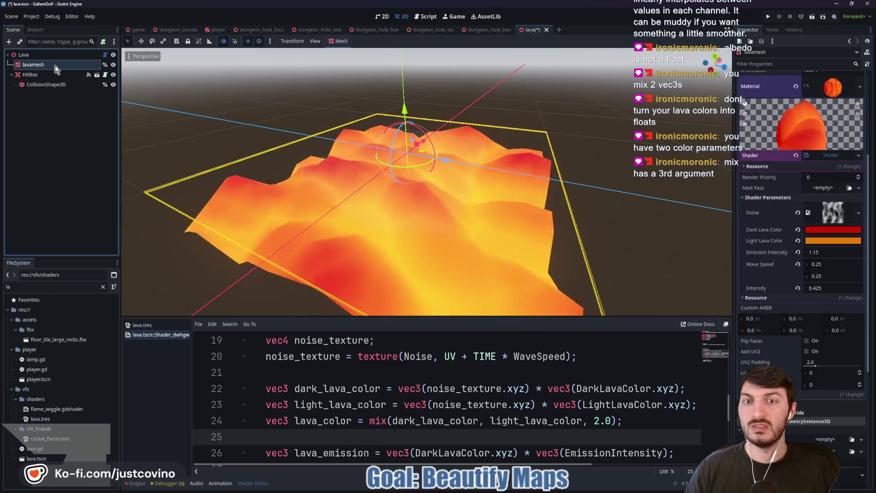
left_click_drag(558, 138, 674, 227)
left_click(821, 288)
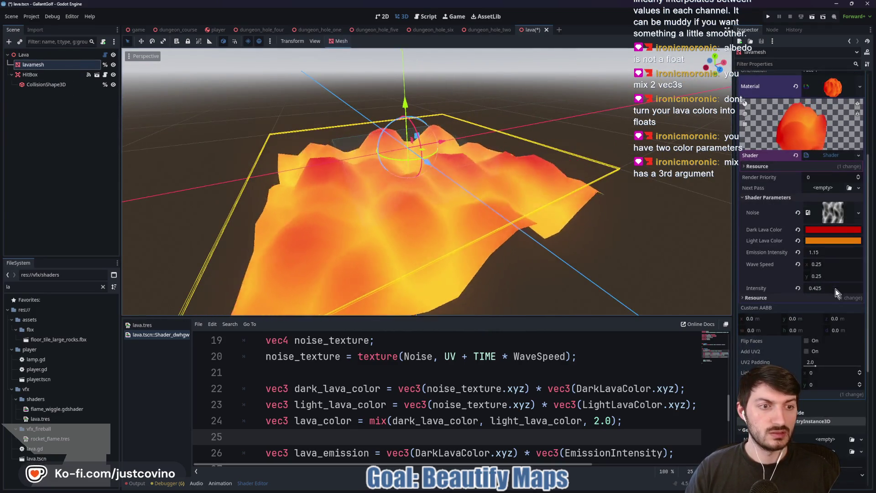
type("0.17")
key("BackSpace")
type("8")
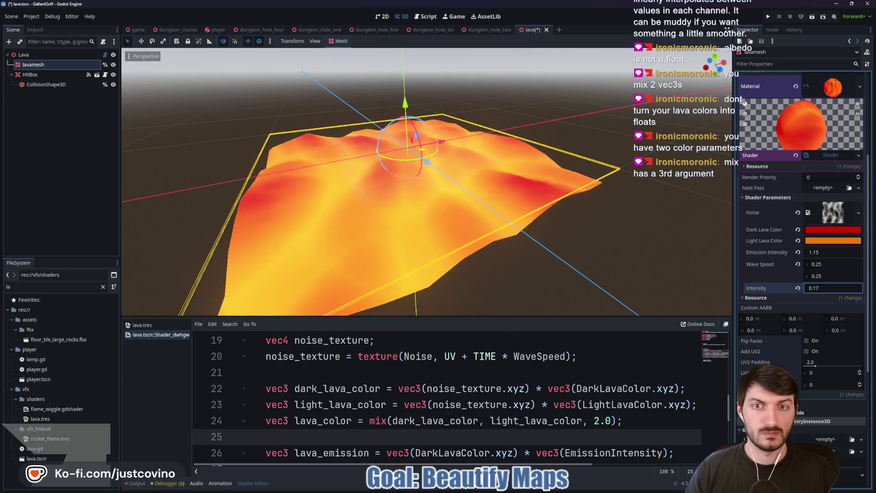
key("Return")
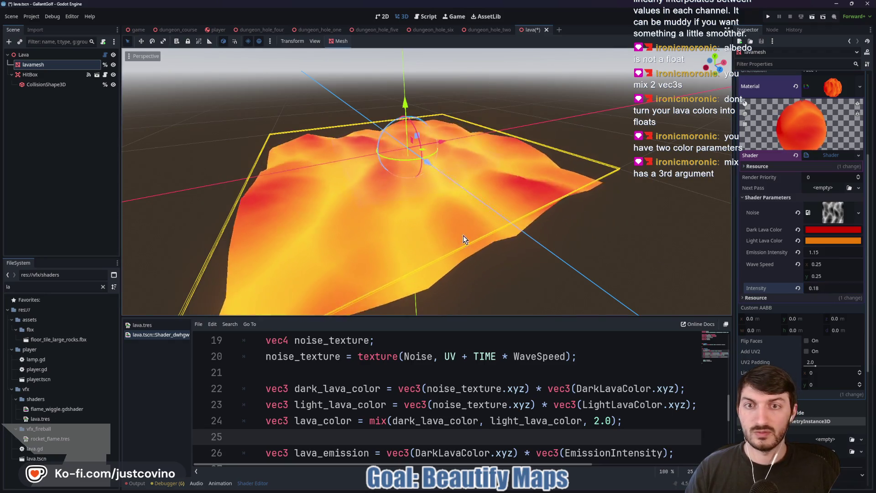
left_click(84, 55)
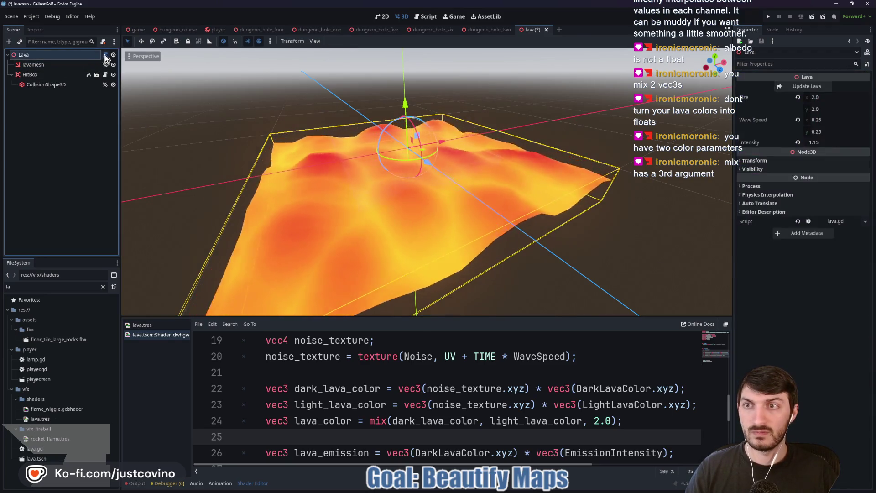
In lava.gd, give intensity a default of 0.18 and save the script.
left_click(105, 54)
left_click(434, 140)
type("= 0.")
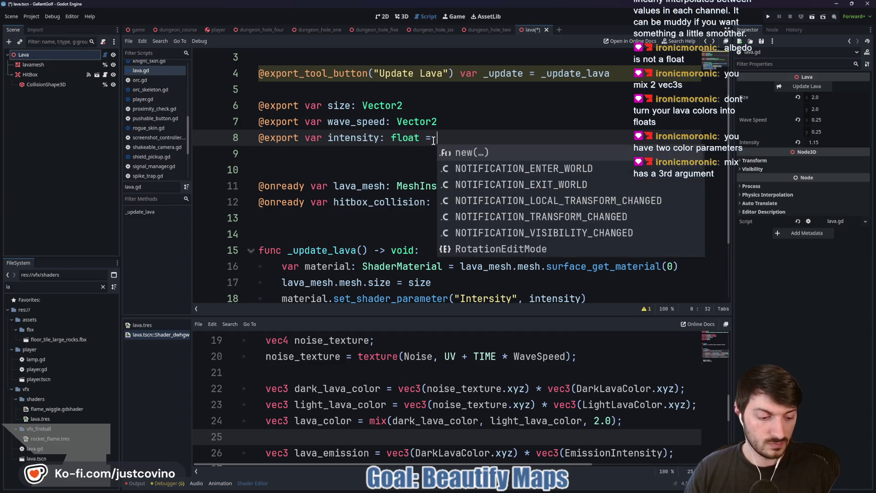
type("18")
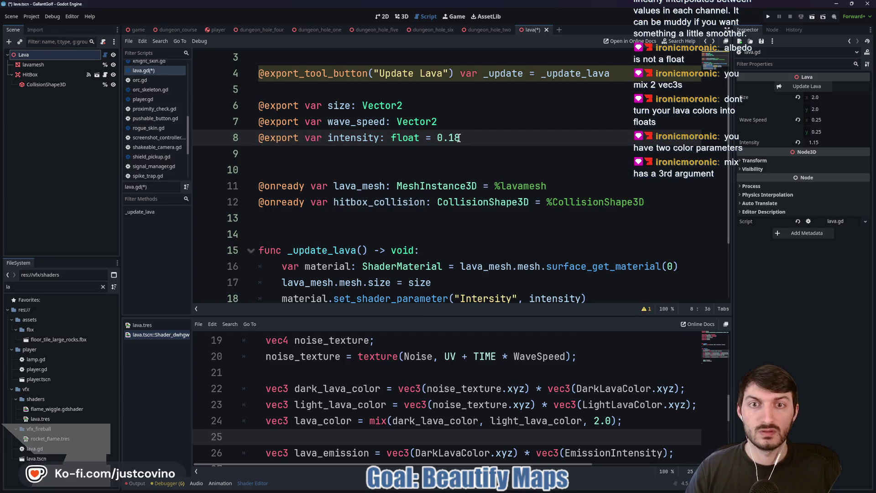
key("ctrl+s")
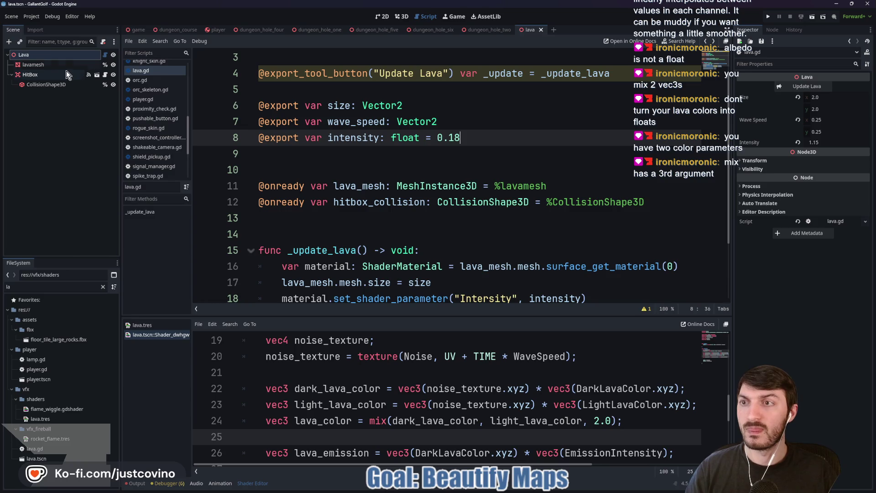
Give wave_speed a default of Vector2(0.25,0.25) and save lava.gd again.
left_click(65, 65)
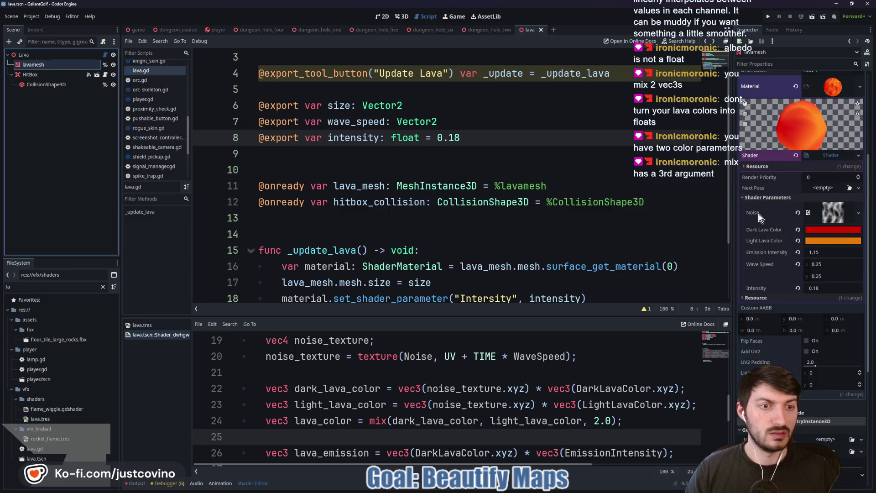
left_click(104, 55)
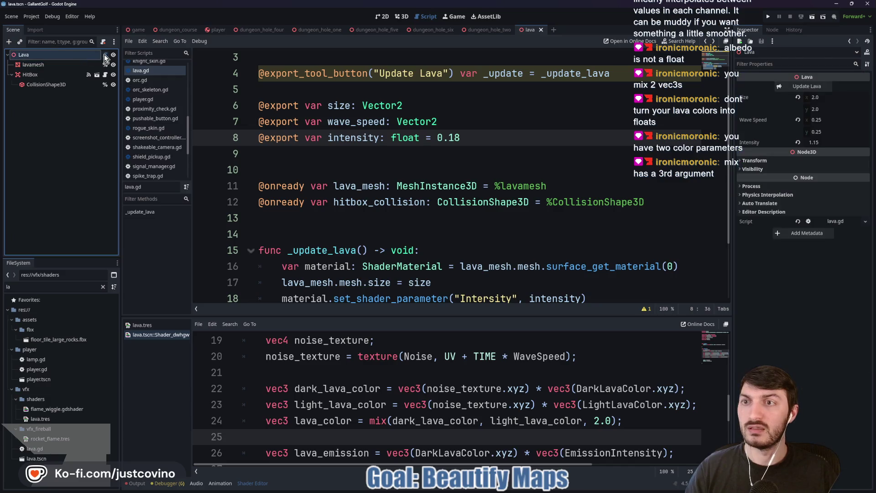
left_click(464, 120)
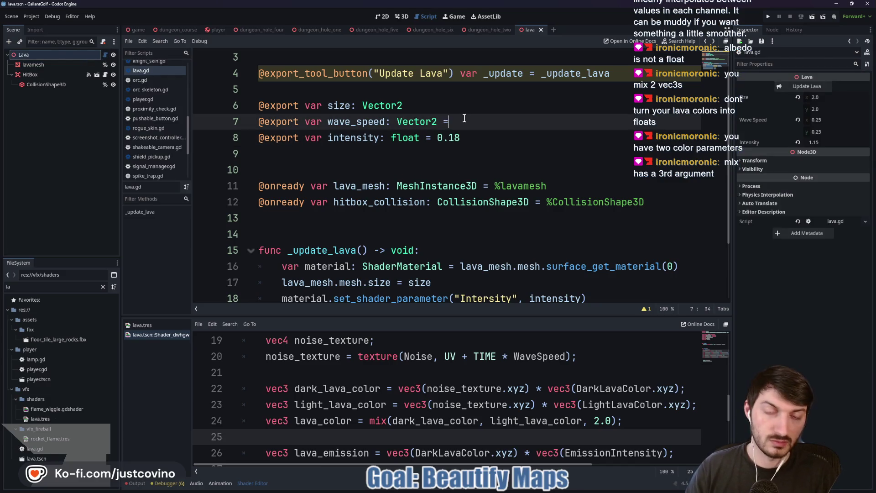
type("Ve")
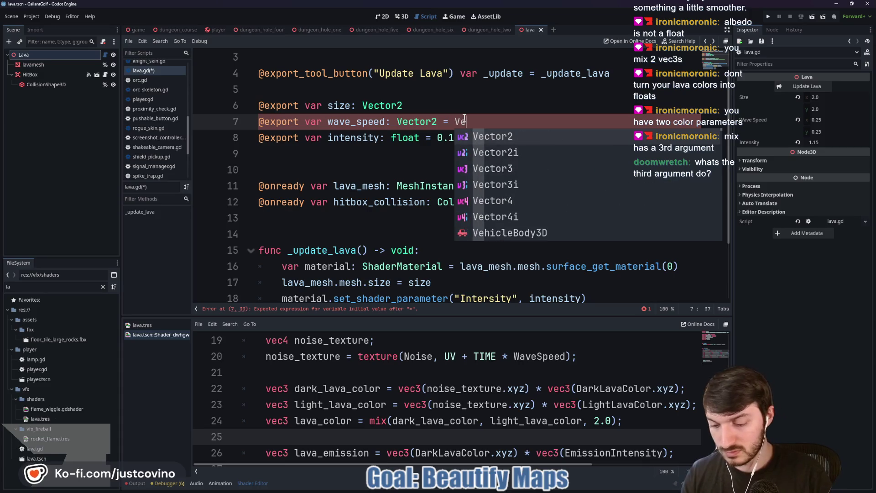
type("ctor")
key("Return")
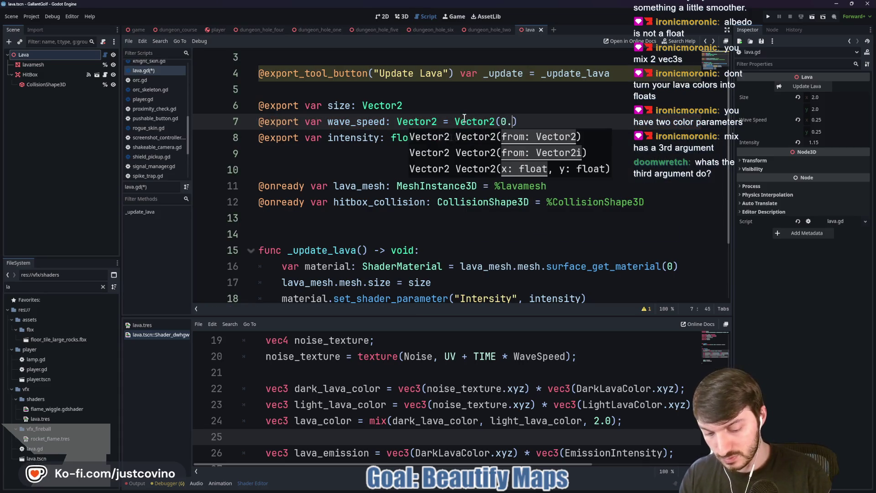
type("25,0.25")
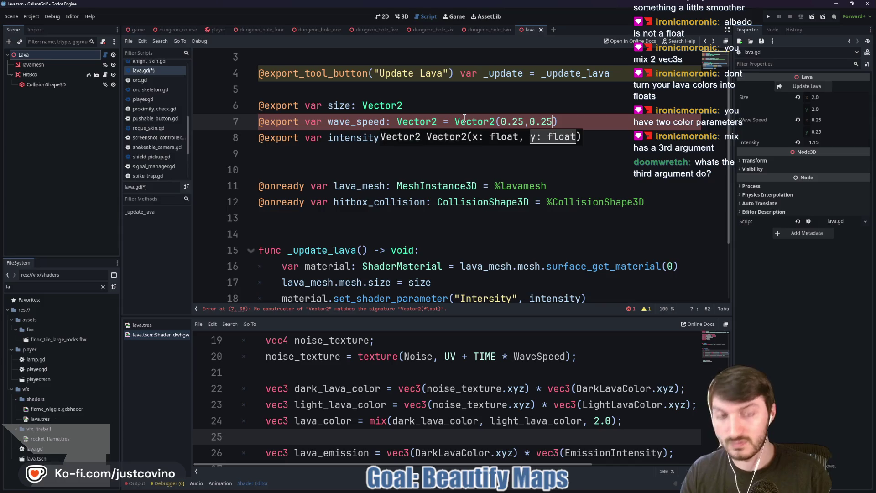
type(")")
key("ctrl+s")
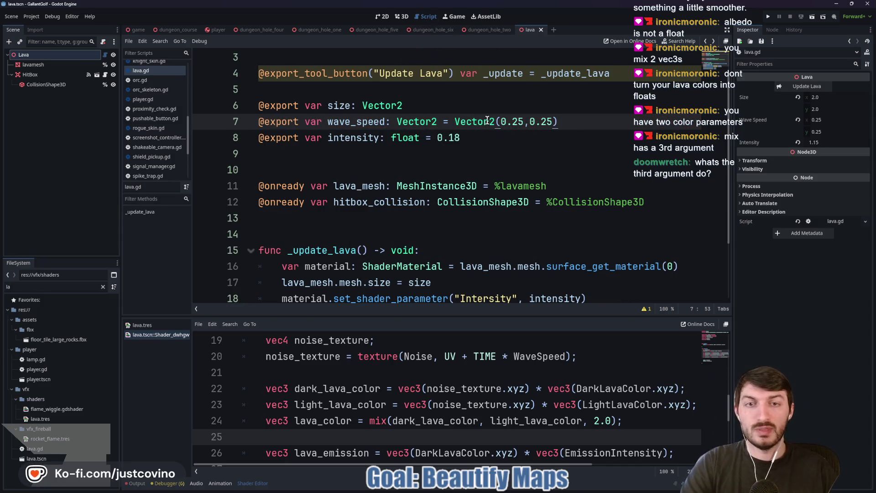
Enlarge the shader code area and orbit down to inspect the lava surface.
left_click(408, 18)
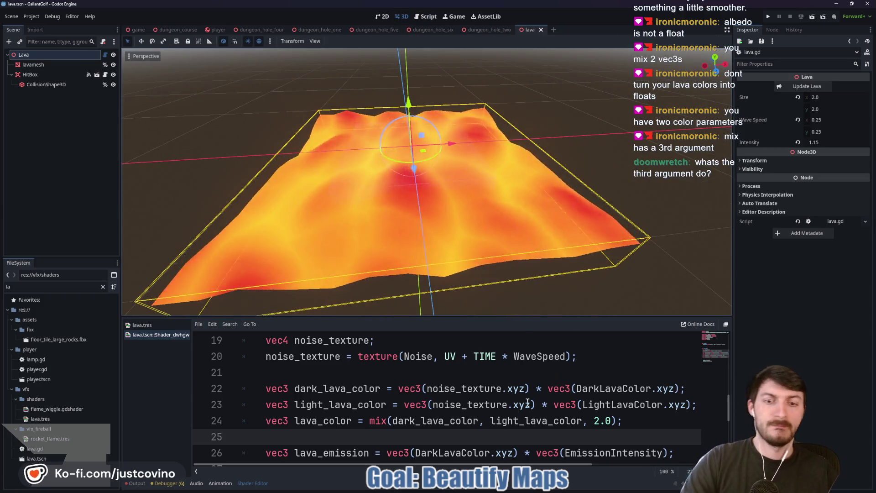
scroll(528, 403, "down", 1)
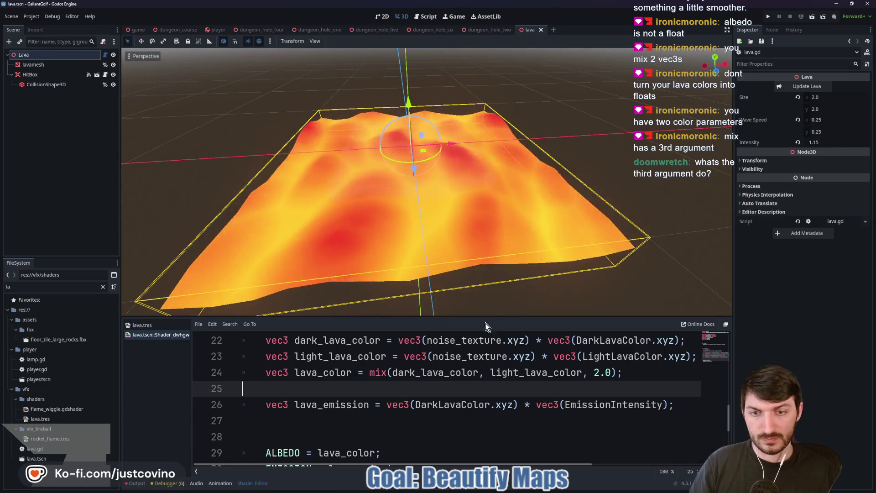
left_click_drag(486, 323, 482, 180)
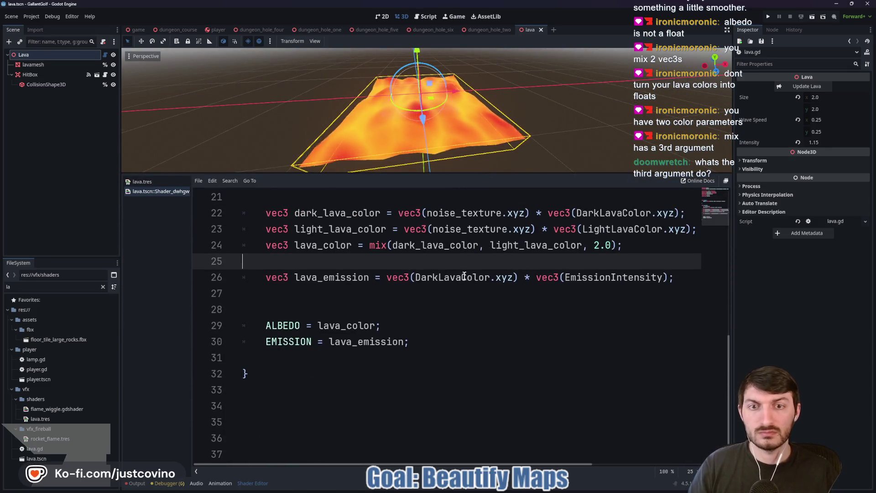
scroll(551, 290, "up", 1)
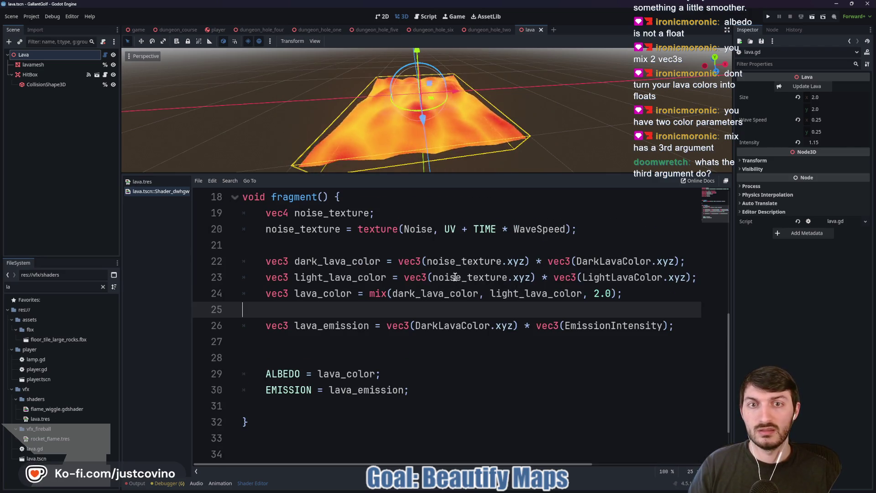
mouse_move(606, 124)
left_mouse_down()
mouse_move(547, 138)
mouse_move(477, 111)
mouse_move(486, 108)
mouse_move(484, 118)
left_mouse_up()
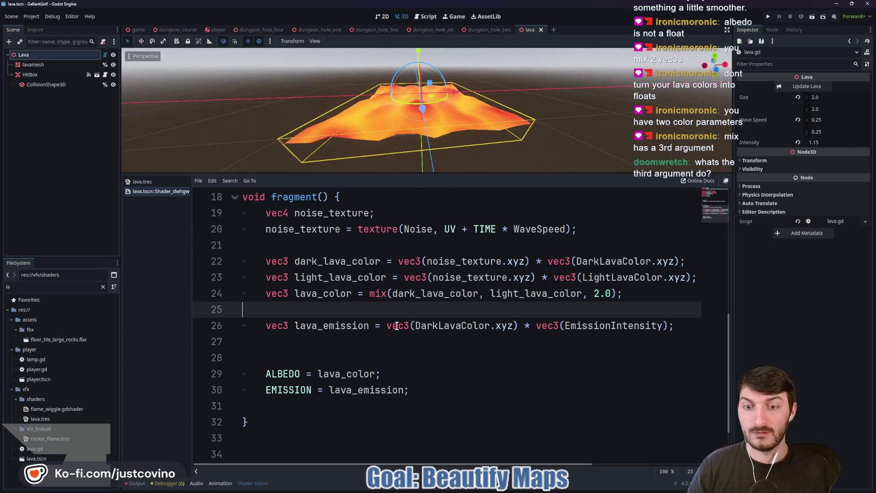
left_click(361, 358)
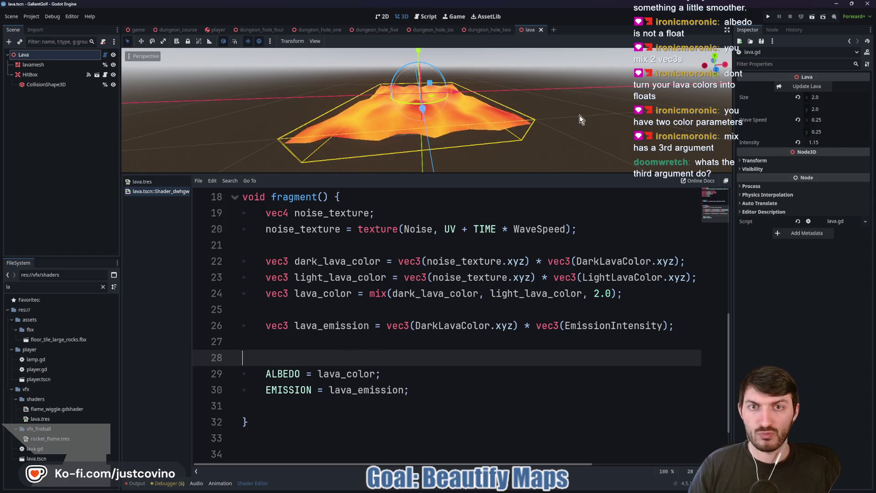
mouse_move(580, 120)
left_mouse_down()
mouse_move(639, 137)
mouse_move(302, 117)
left_mouse_up()
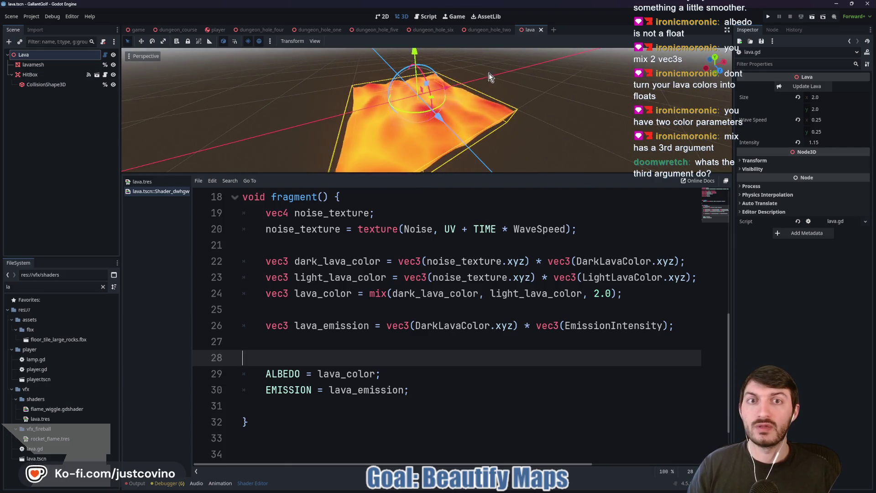
left_click(488, 32)
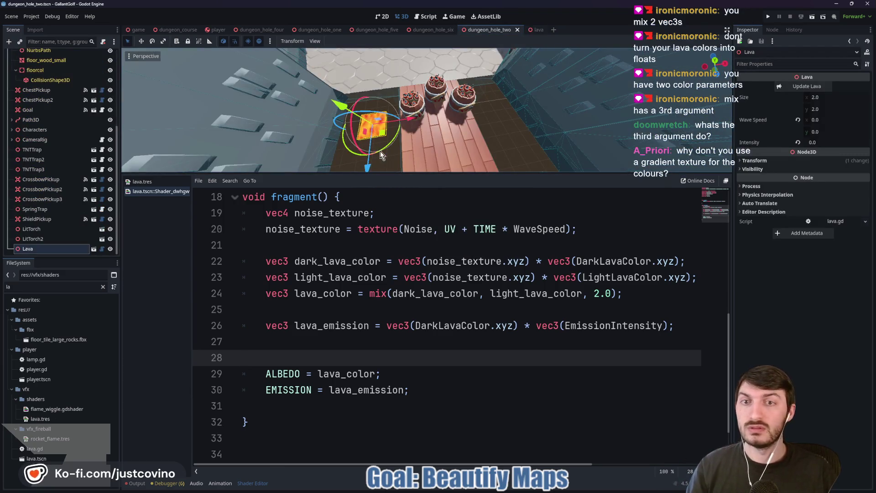
Enlarge the dungeon view and resize the Lava to 5.0 by 10.0, rebuilding its mesh.
left_click_drag(406, 172, 406, 319)
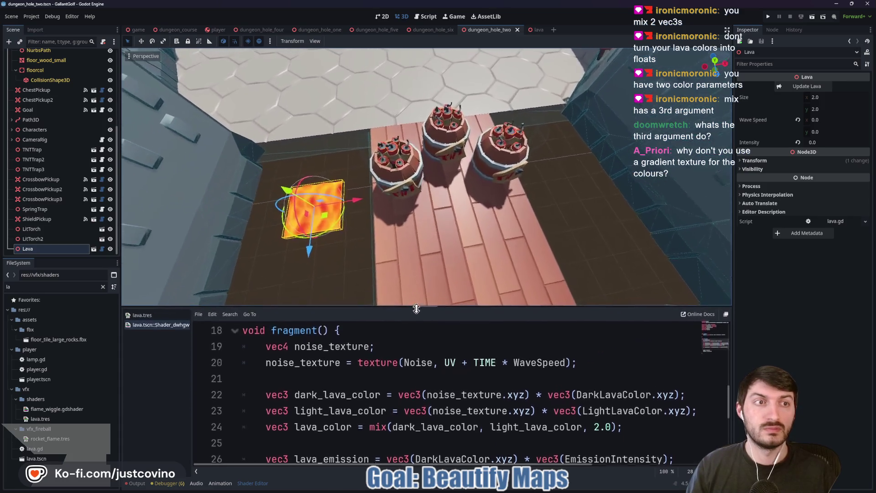
scroll(315, 247, "down", 3)
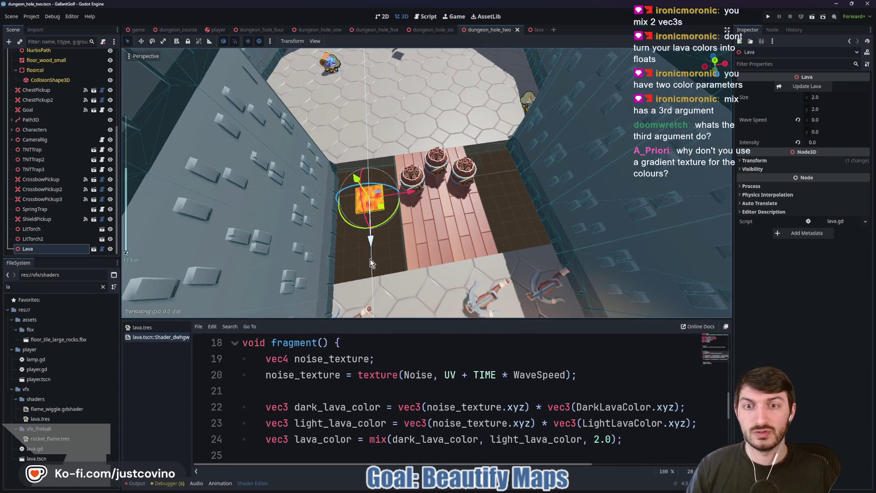
left_click_drag(370, 261, 369, 261)
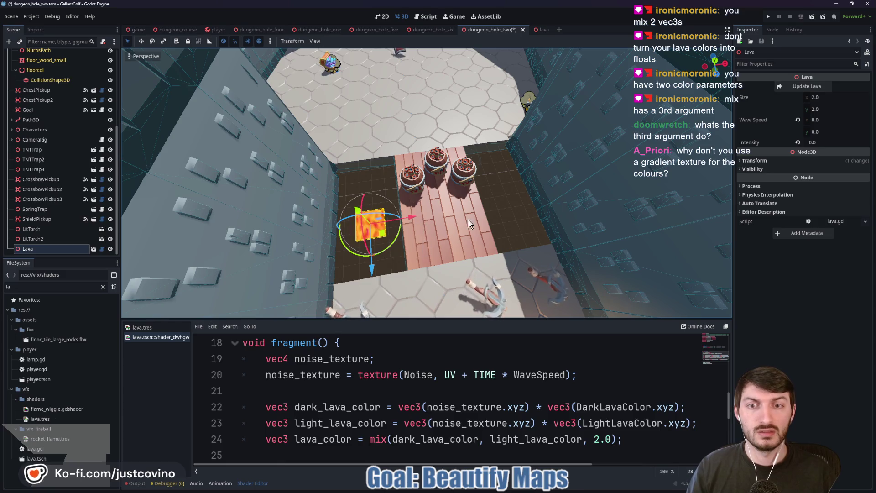
left_click(824, 97)
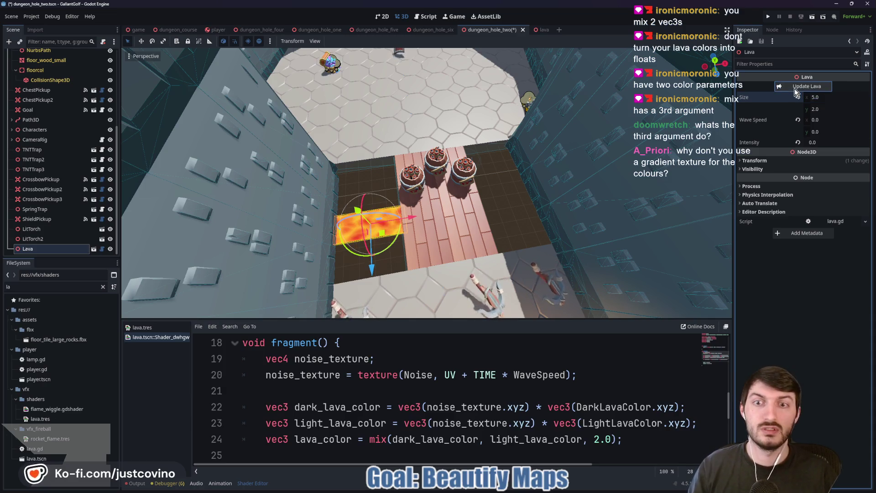
left_click(795, 89)
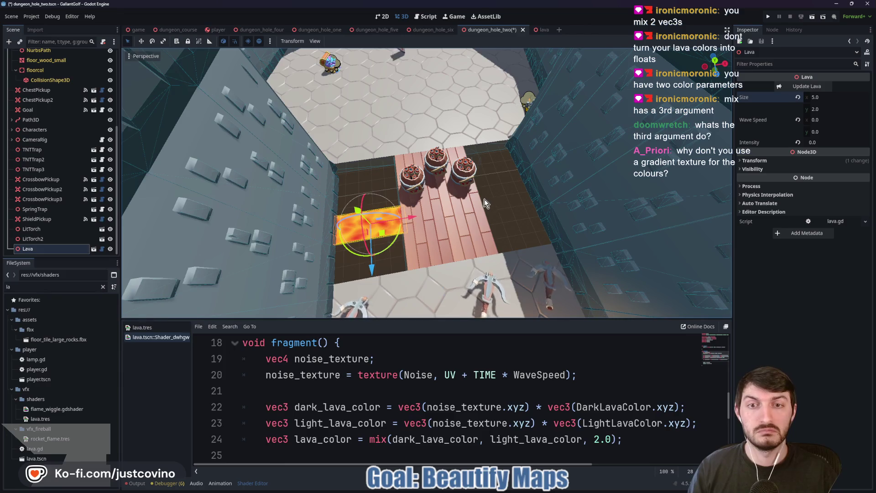
mouse_move(499, 201)
left_mouse_down()
mouse_move(512, 138)
mouse_move(486, 150)
left_mouse_up()
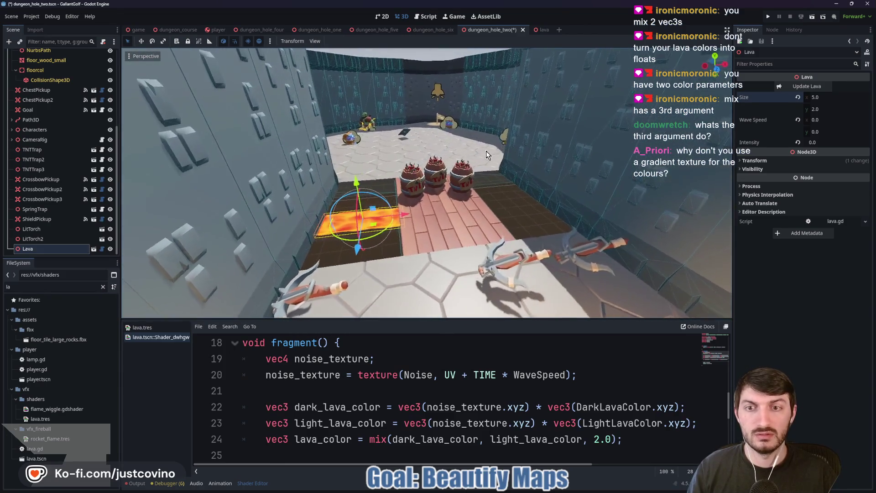
left_click(819, 110)
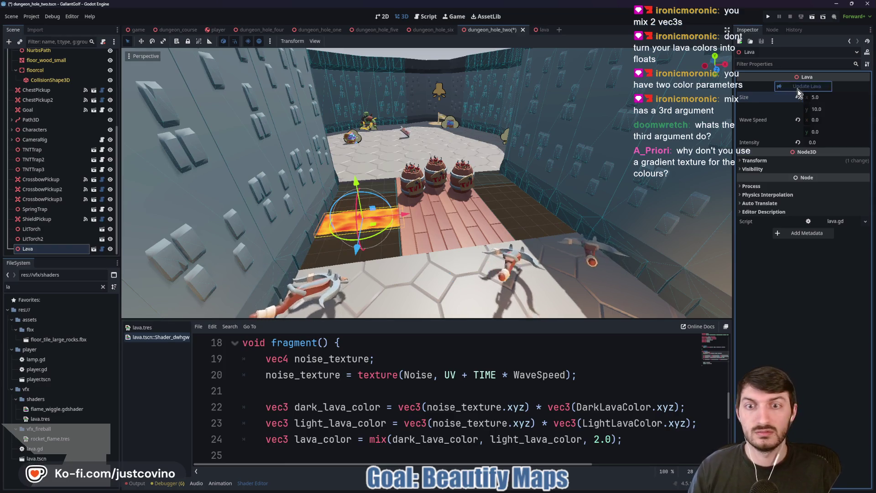
key("Return")
Slide the lava 1.2 units along Z into the gap beside the barrels.
mouse_move(508, 192)
left_mouse_down()
mouse_move(513, 228)
mouse_move(469, 239)
mouse_move(453, 278)
mouse_move(349, 264)
mouse_move(305, 266)
mouse_move(296, 281)
left_mouse_up()
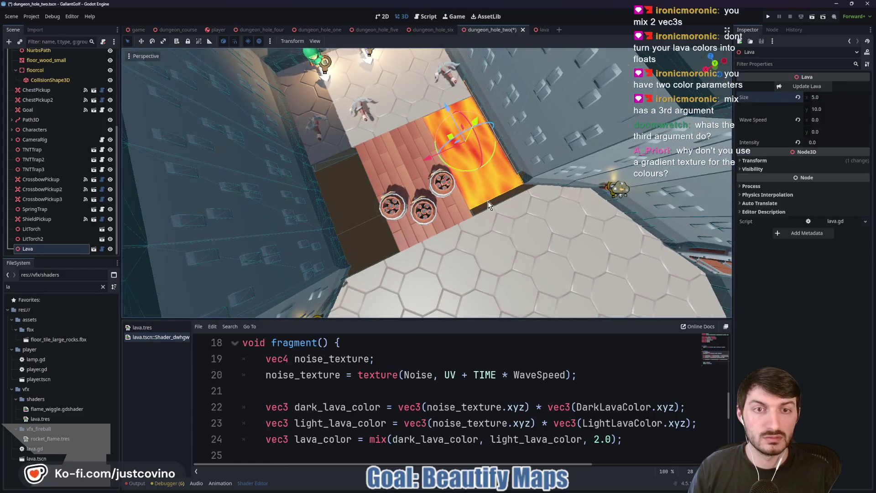
mouse_move(489, 201)
left_mouse_down()
mouse_move(553, 207)
mouse_move(638, 177)
mouse_move(659, 190)
mouse_move(625, 209)
left_mouse_up()
left_click_drag(548, 182, 524, 202)
left_click_drag(429, 108, 442, 118)
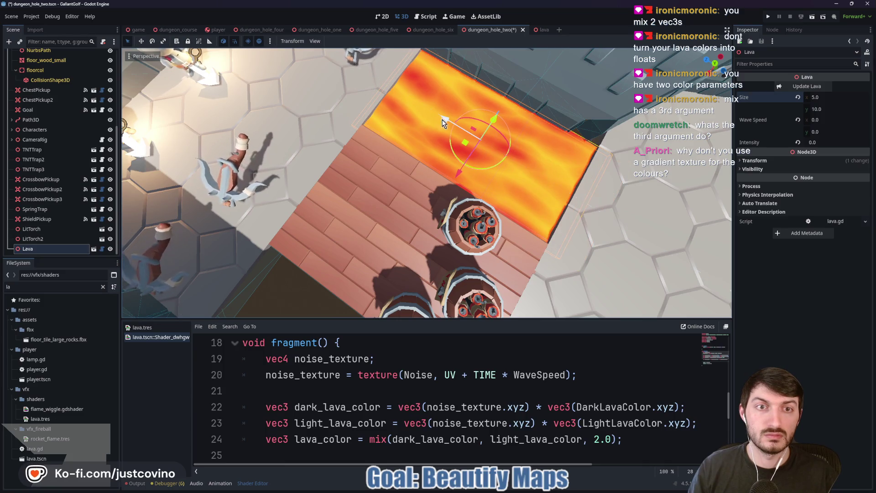
mouse_move(657, 183)
left_mouse_down()
mouse_move(600, 115)
mouse_move(543, 108)
mouse_move(494, 77)
mouse_move(557, 125)
left_mouse_up()
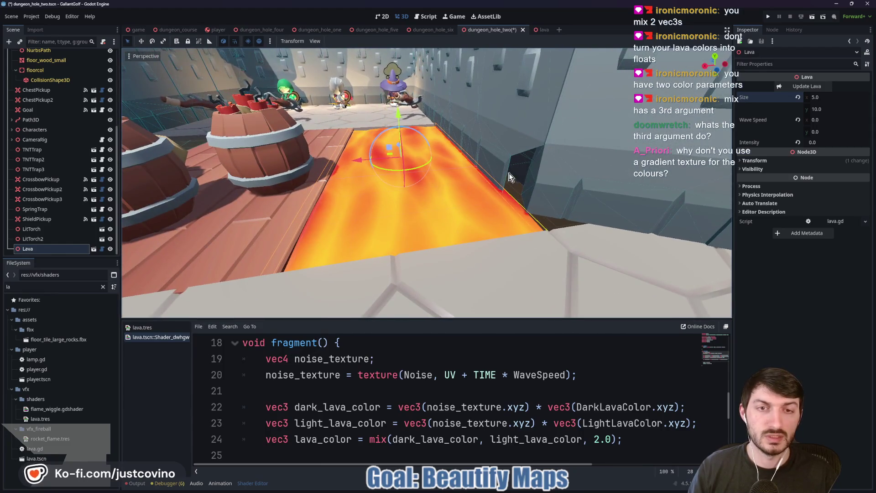
left_click_drag(510, 177, 562, 184)
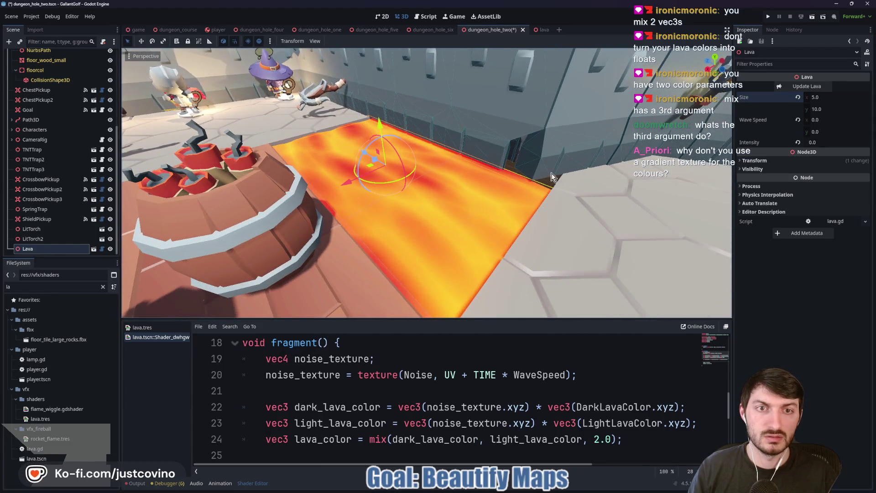
mouse_move(488, 160)
left_mouse_down()
mouse_move(527, 253)
mouse_move(431, 281)
mouse_move(581, 209)
mouse_move(606, 161)
mouse_move(486, 253)
mouse_move(488, 237)
left_mouse_up()
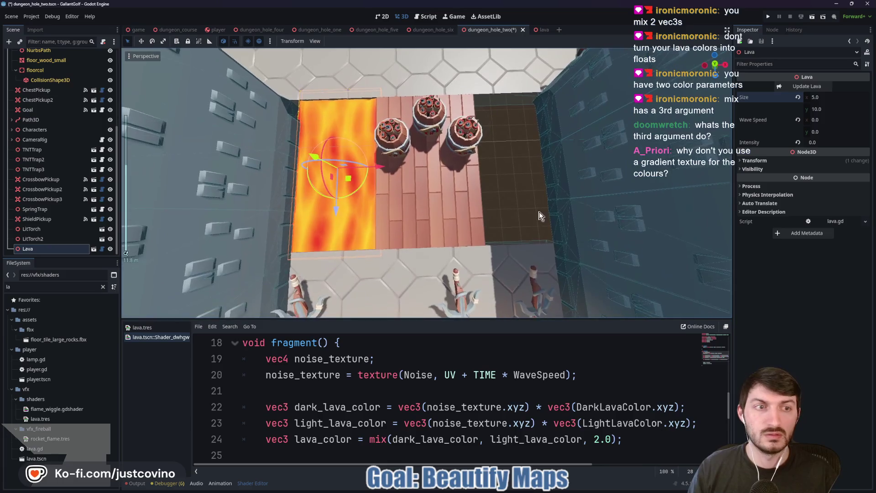
Restore the default Wave Speed of 0.25 and set the lava's Intensity to 0.18.
left_click(827, 120)
left_click(797, 120)
left_click(797, 142)
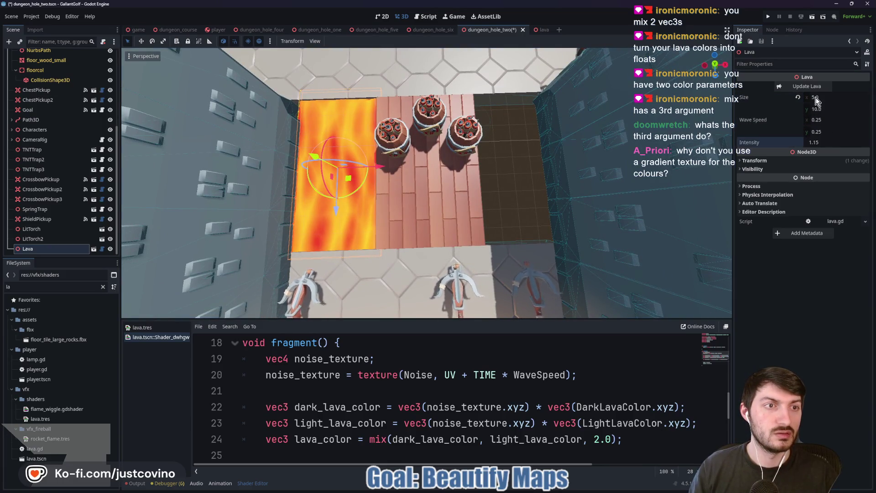
left_click(814, 88)
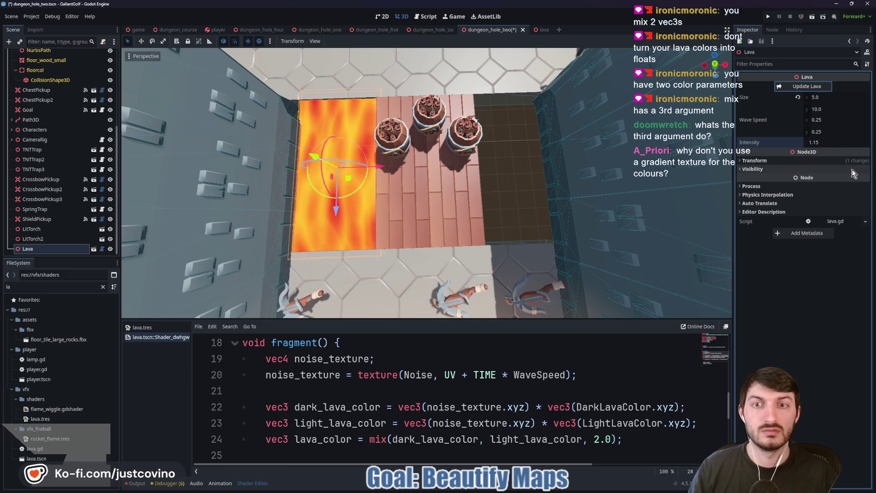
left_click(826, 142)
type("0.18")
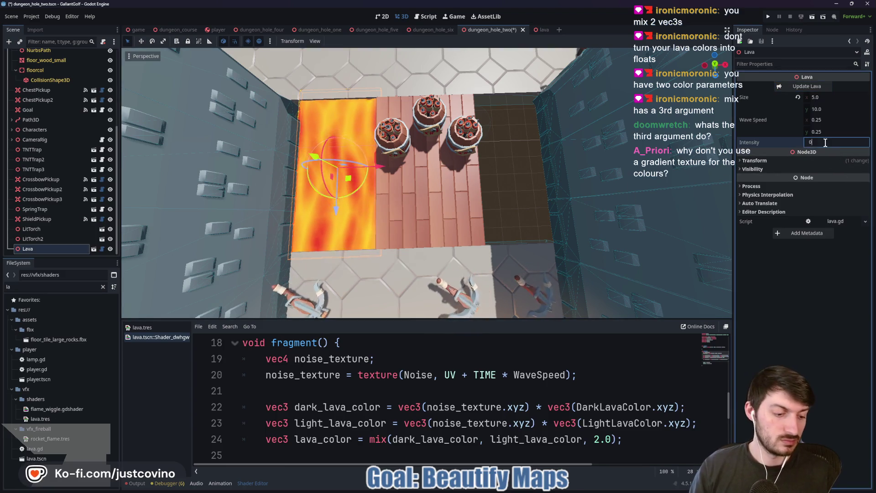
key("Return")
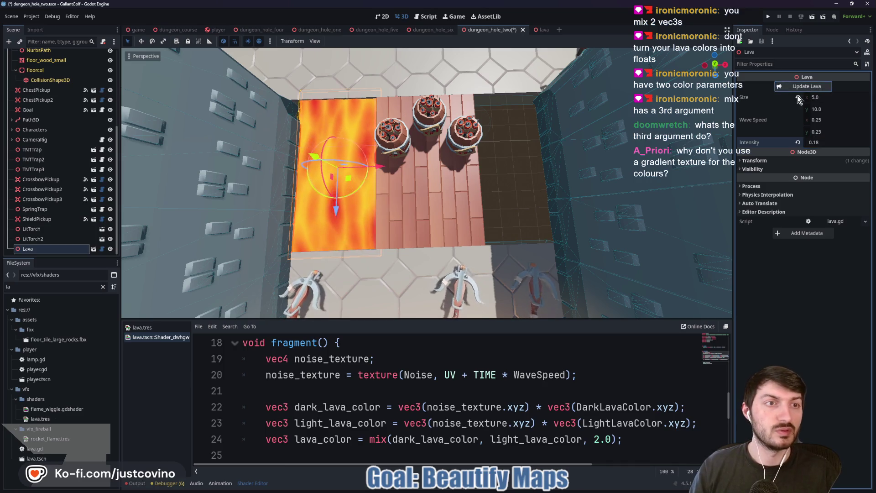
Lower the lava 2 units along Y and save the dungeon_hole_two scene.
mouse_move(452, 205)
left_mouse_down()
mouse_move(473, 210)
mouse_move(483, 155)
left_mouse_up()
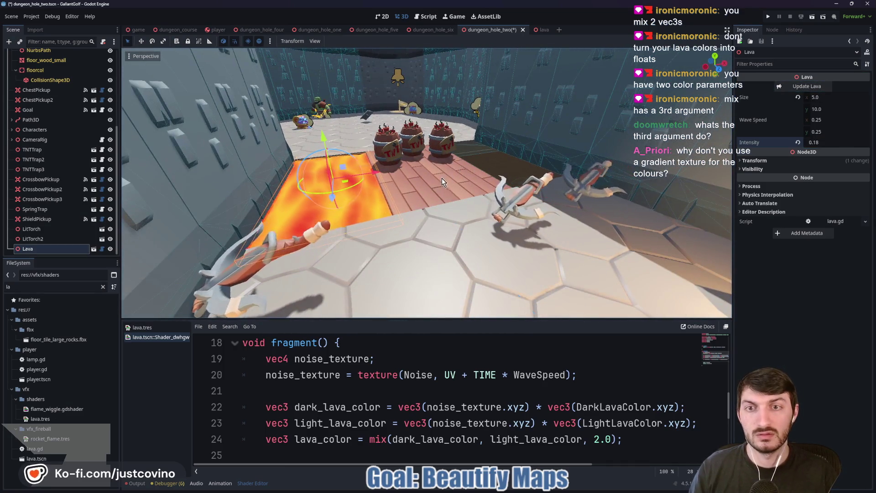
scroll(441, 179, "up", 3)
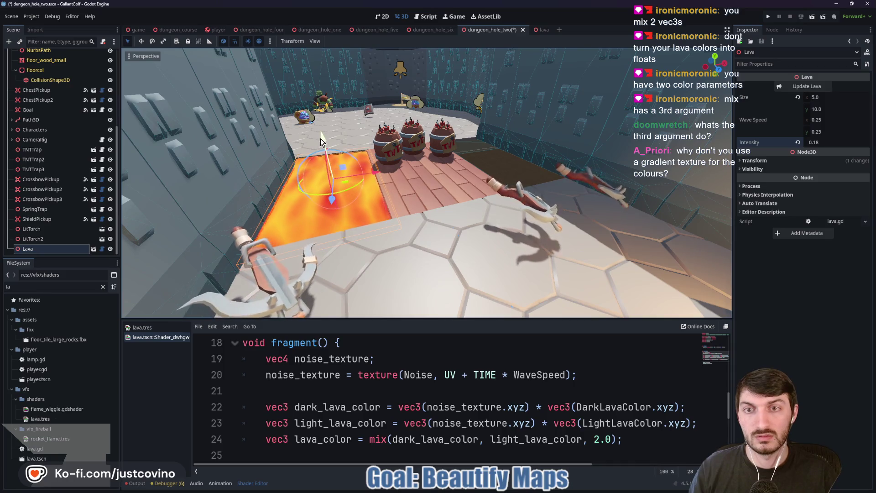
mouse_move(321, 139)
left_mouse_down()
mouse_move(331, 167)
mouse_move(329, 152)
left_mouse_up()
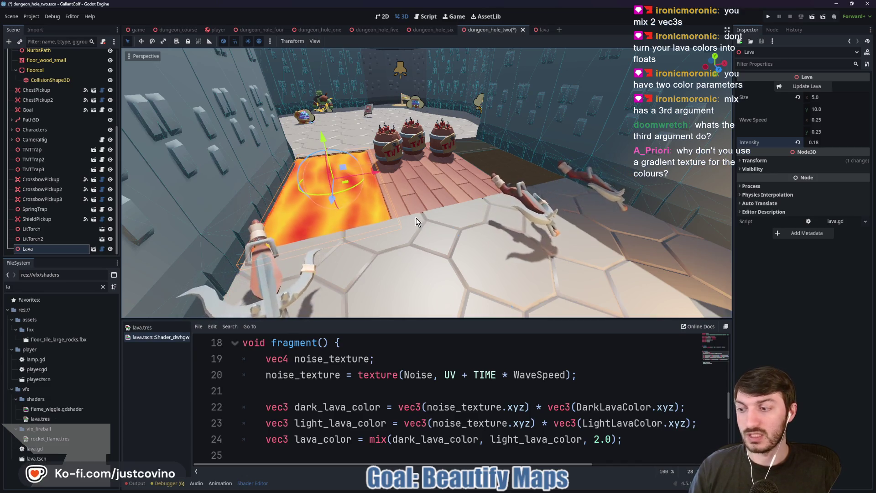
mouse_move(403, 194)
left_mouse_down()
mouse_move(462, 234)
mouse_move(466, 250)
left_mouse_up()
key("ctrl+s")
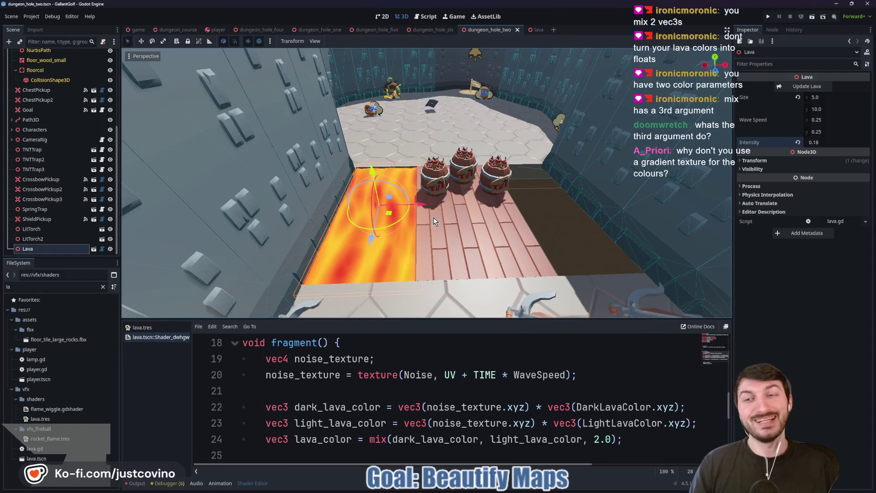
Duplicate the lava as Lava2 and move it 10 units along X.
key("ctrl+d")
left_click_drag(423, 204, 576, 206)
mouse_move(538, 253)
left_mouse_down()
mouse_move(464, 256)
mouse_move(242, 158)
left_mouse_up()
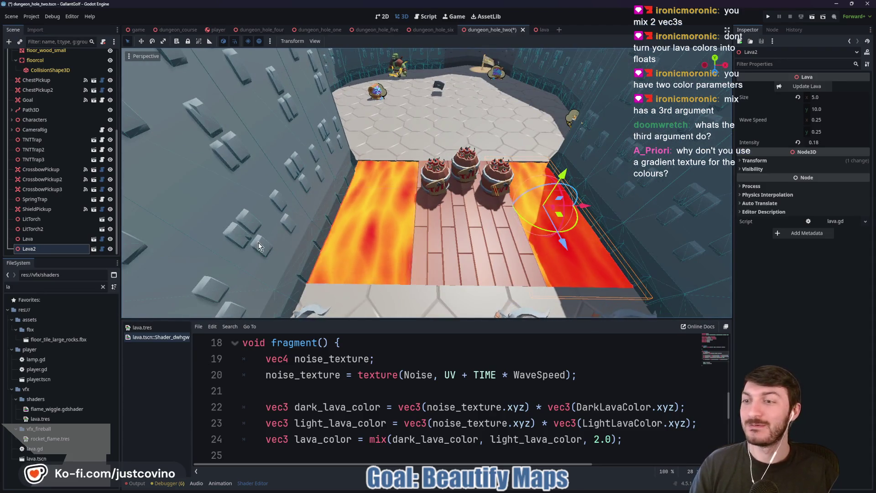
Reverse Lava2's Wave Speed x to -0.25 and refresh the lava.
left_click(42, 239)
left_click(41, 249)
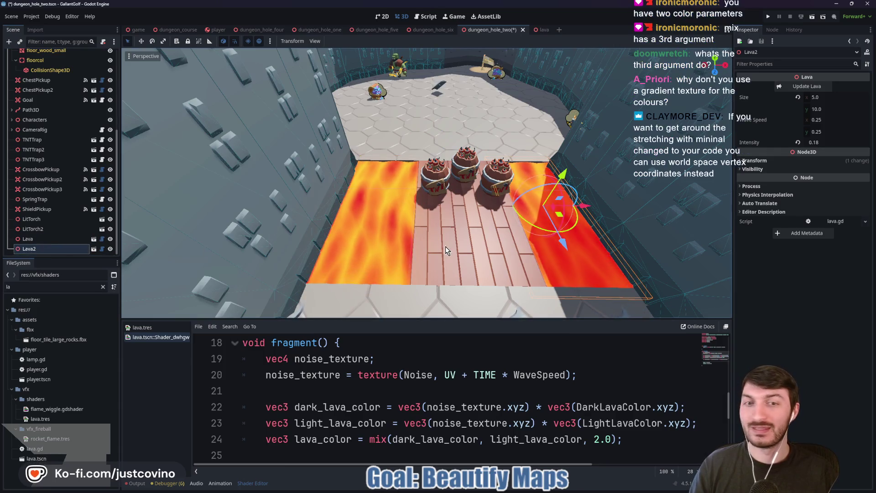
left_click(815, 119)
type("-")
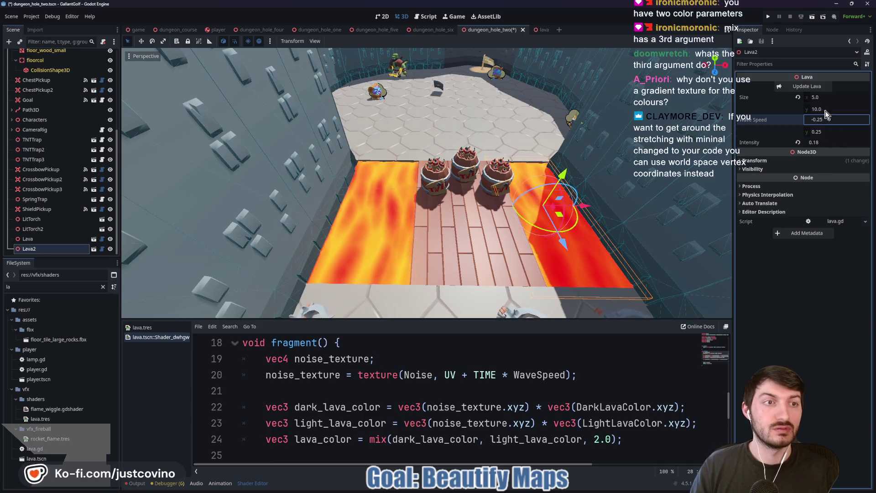
left_click(815, 86)
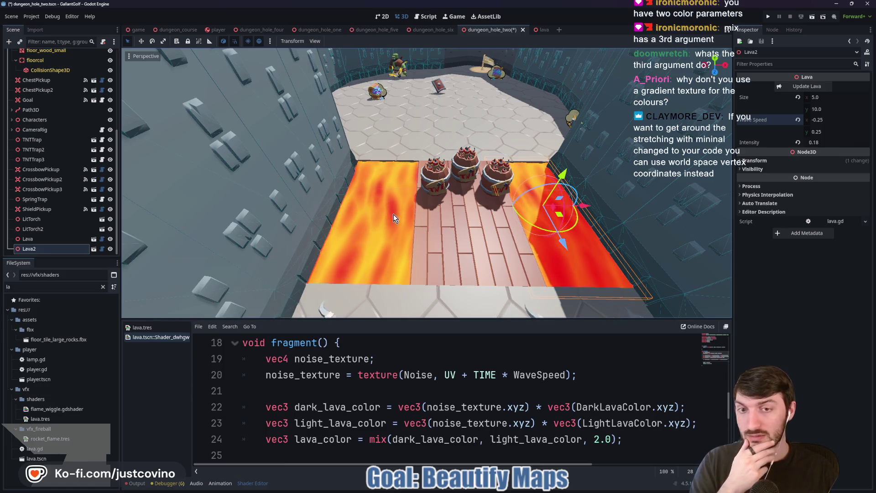
Set Lava2's Intensity to 1.0, look down over it, and enlarge the shader editor.
mouse_move(505, 260)
left_mouse_down()
mouse_move(479, 250)
mouse_move(468, 210)
mouse_move(486, 235)
left_mouse_up()
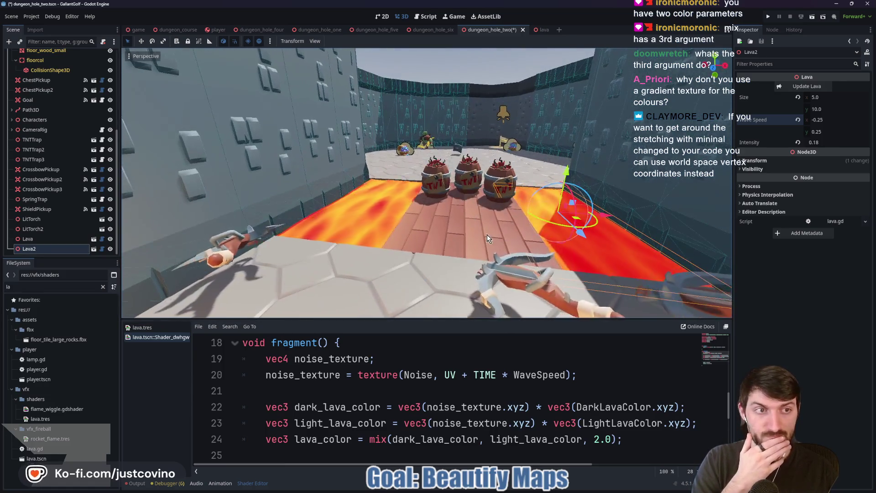
left_click(826, 141)
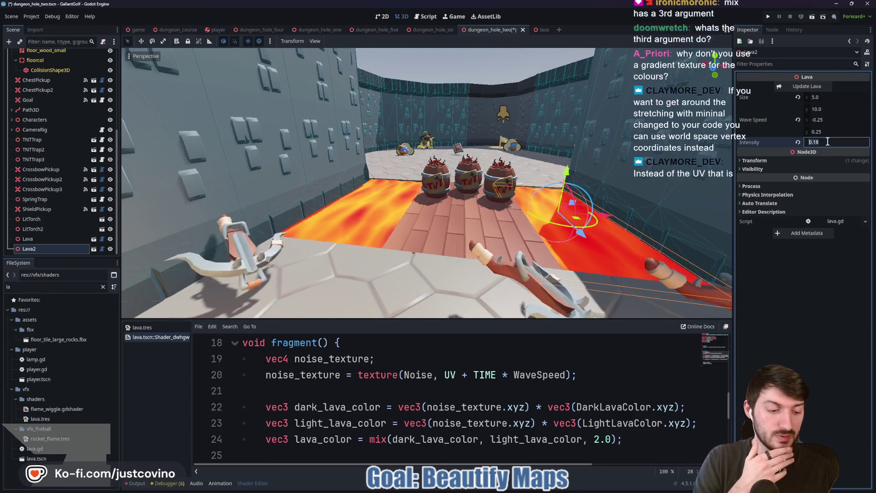
type("1")
left_click(807, 86)
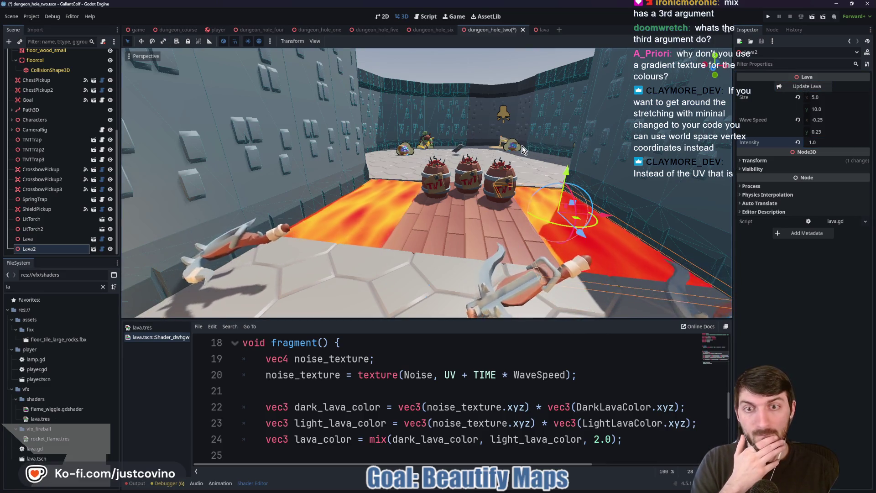
mouse_move(473, 170)
left_mouse_down()
mouse_move(511, 174)
mouse_move(482, 196)
mouse_move(488, 206)
left_mouse_up()
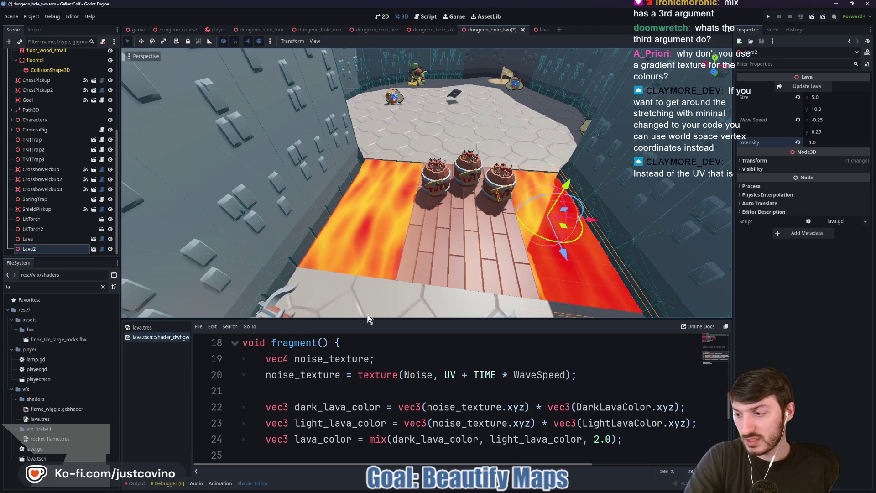
left_click_drag(471, 320, 472, 147)
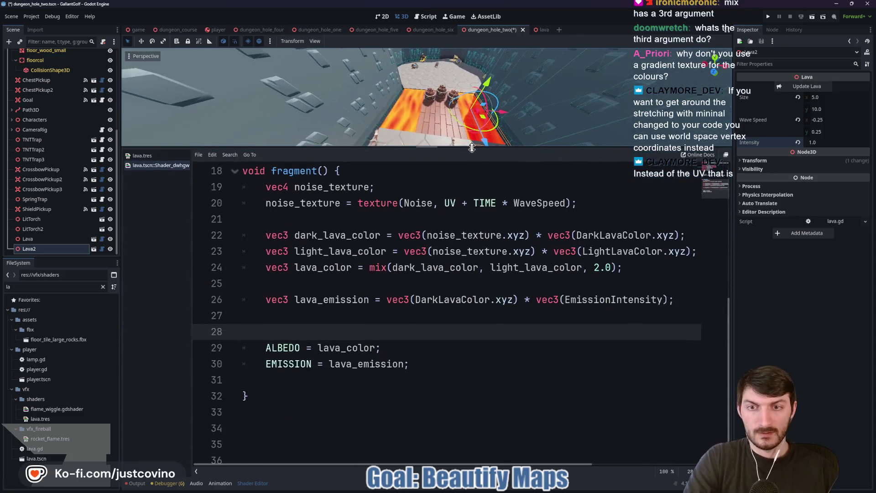
Review the shader uniforms such as LightLavaColor, then place the caret after UV on line 20.
left_click(456, 201)
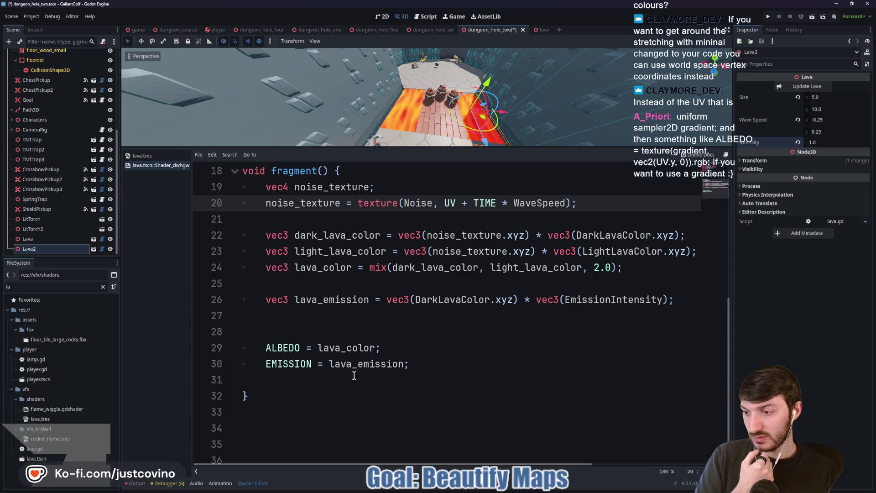
scroll(483, 327, "up", 4)
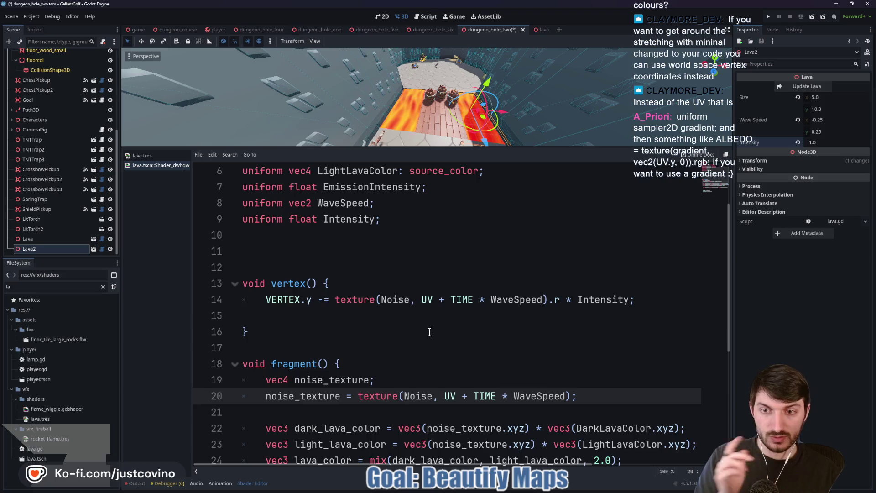
scroll(429, 331, "up", 1)
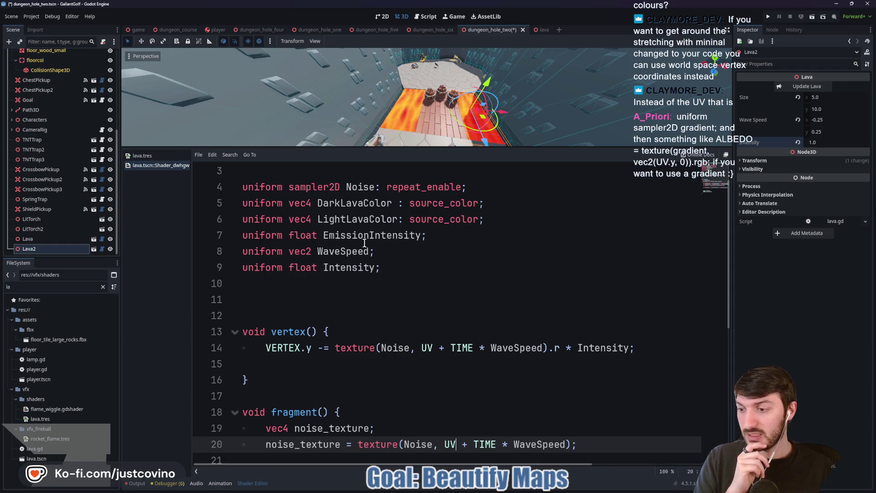
double_click(340, 200)
double_click(355, 216)
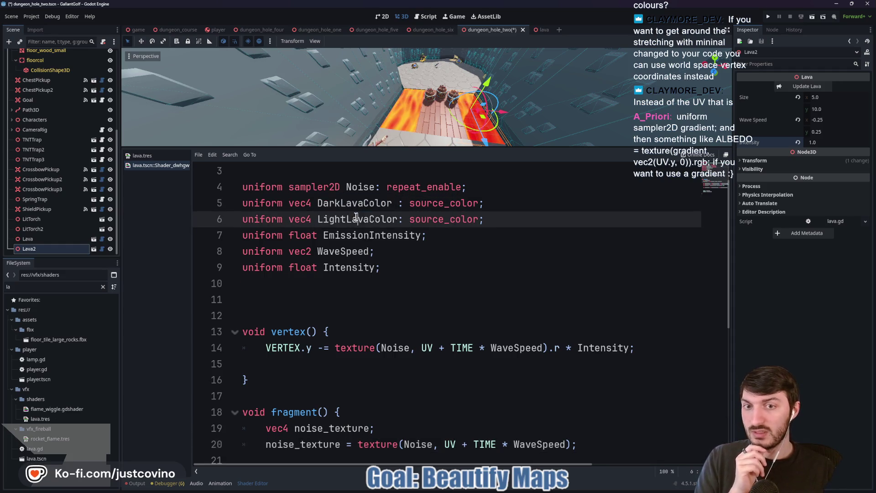
scroll(479, 251, "down", 5)
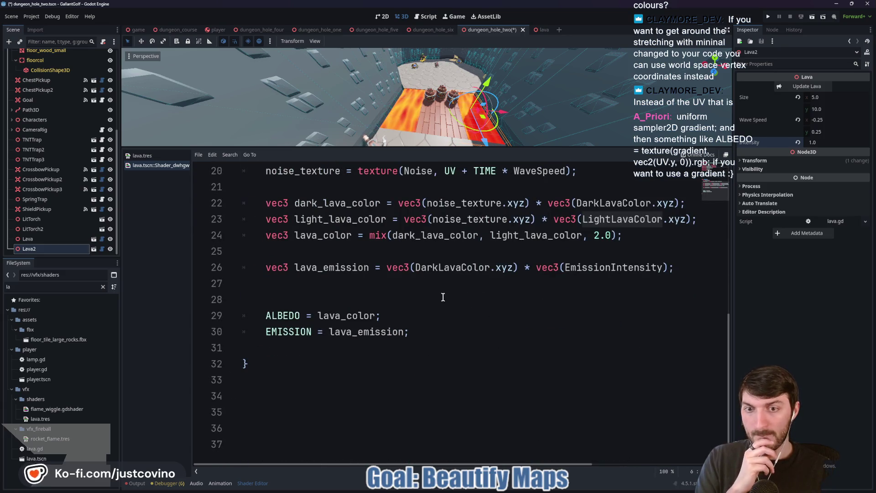
scroll(334, 319, "up", 1)
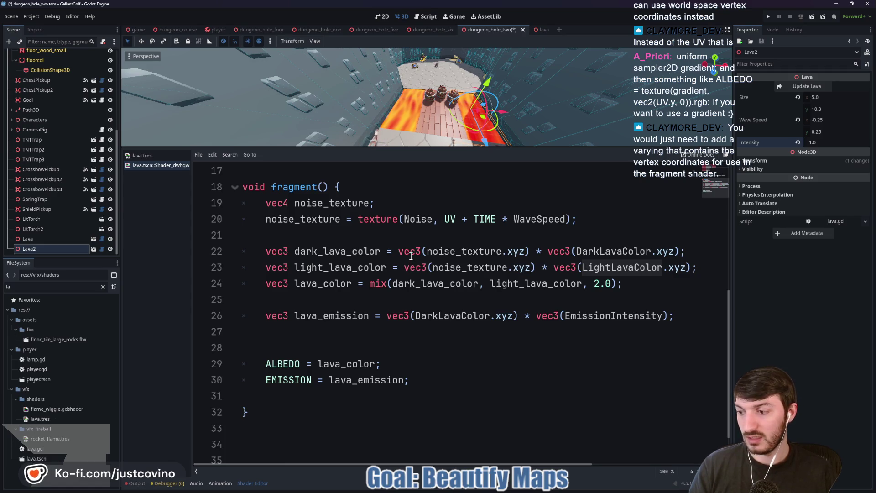
scroll(410, 286, "up", 1)
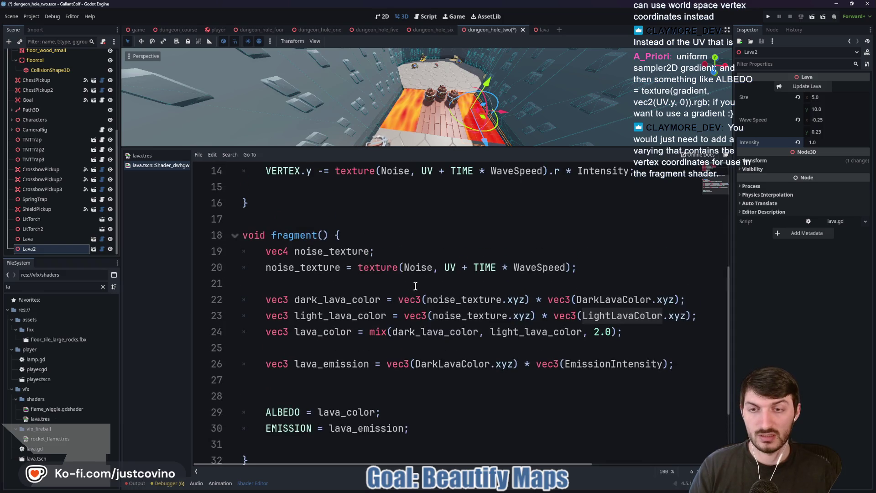
left_click(453, 265)
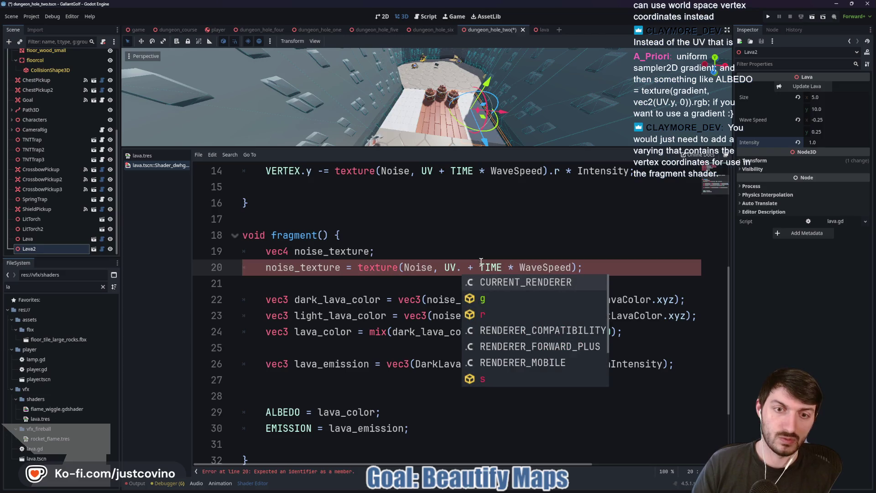
Try WORLD and MAT built-ins for the line 20 noise coordinate, then restore UV and save.
key("BackSpace")
key("BackSpace")
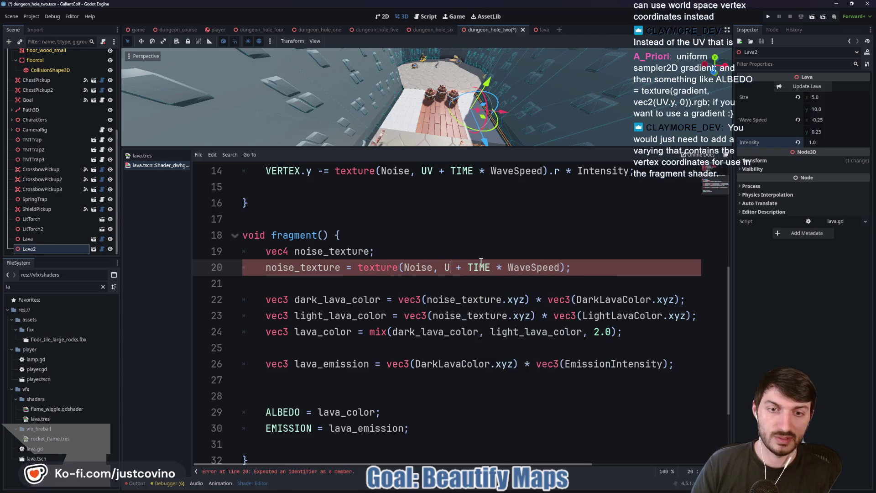
type("WORL")
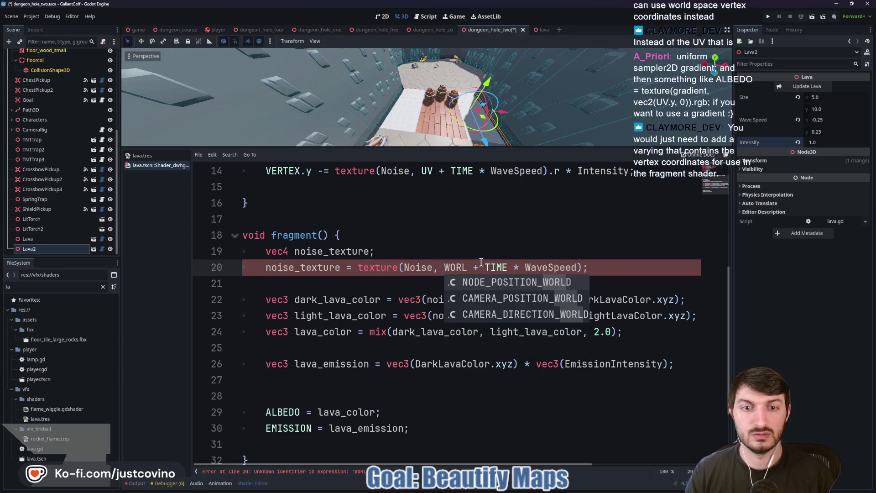
key("BackSpace")
key("BackSpace")
key("BackSpace")
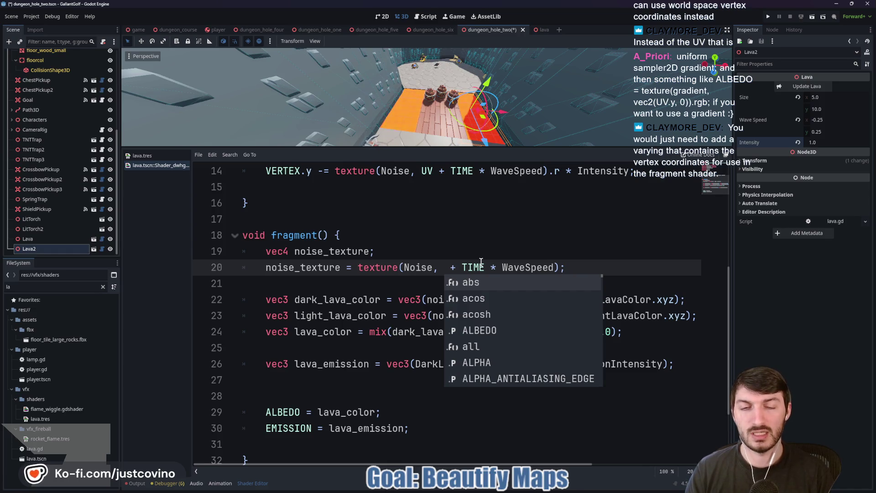
type("MAT")
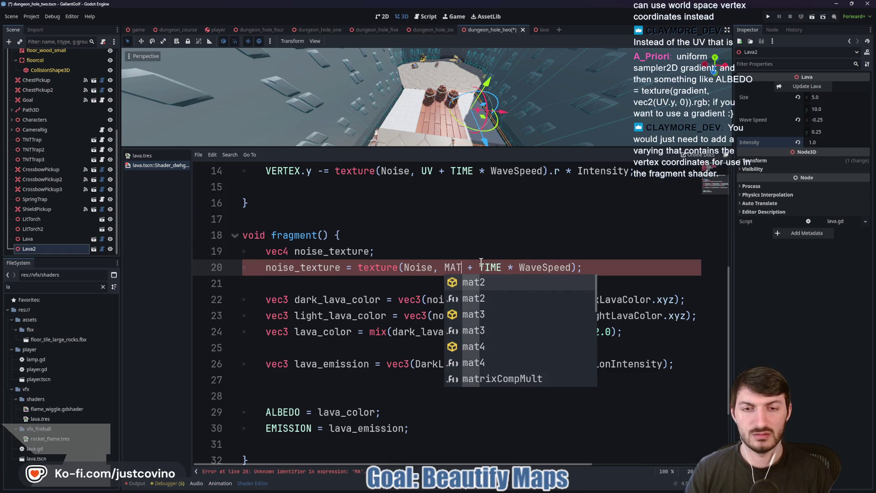
key("BackSpace")
key("BackSpace")
key("BackSpace")
type("UV")
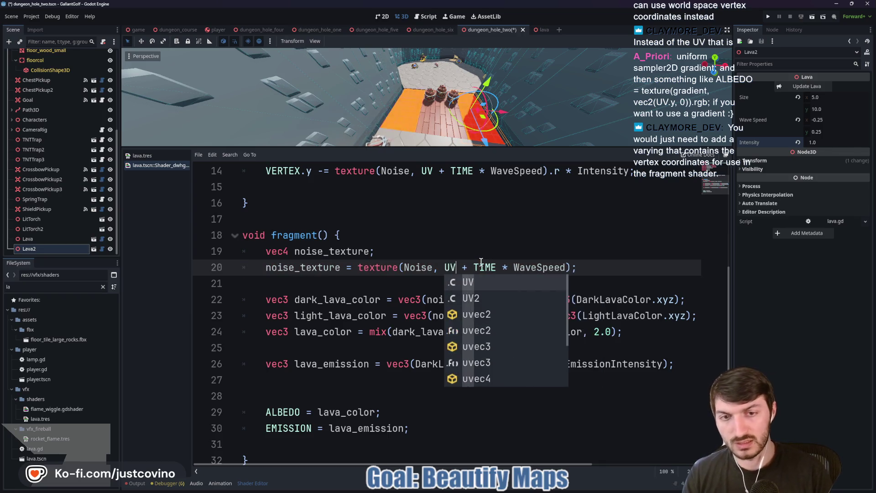
type(".xy")
key("BackSpace")
key("BackSpace")
key("BackSpace")
key("BackSpace")
key("BackSpace")
type("W")
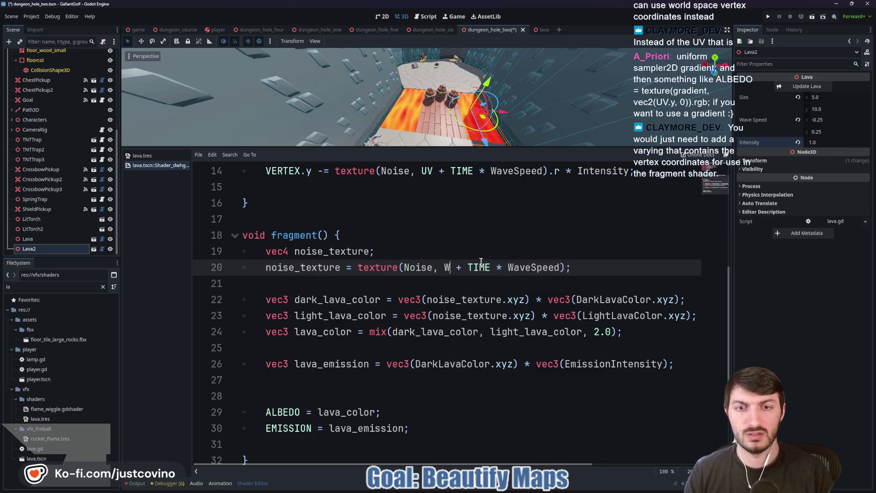
type("ORL")
key("BackSpace")
key("BackSpace")
key("BackSpace")
type("MA")
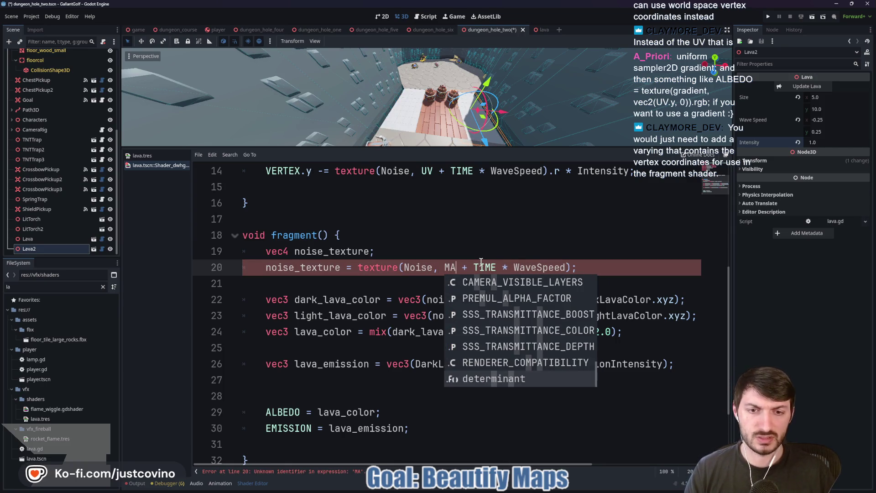
key("Up")
key("Up")
key("Up")
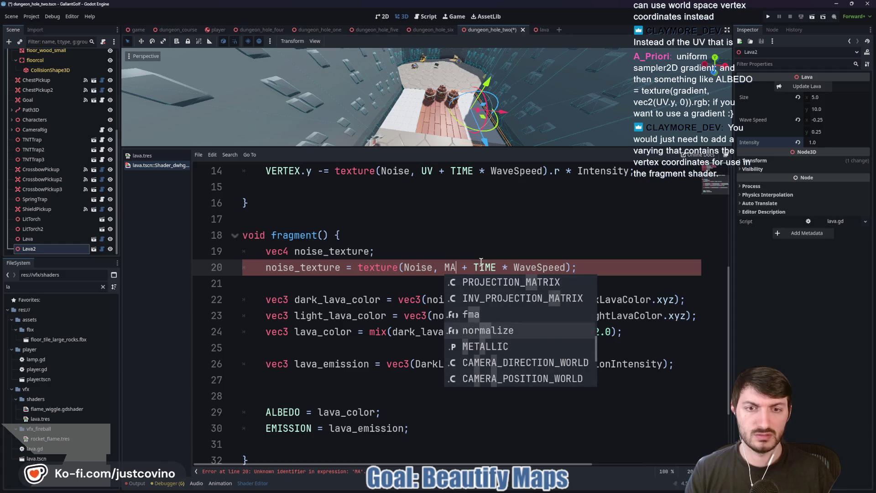
key("Up")
key("Up")
key("Up")
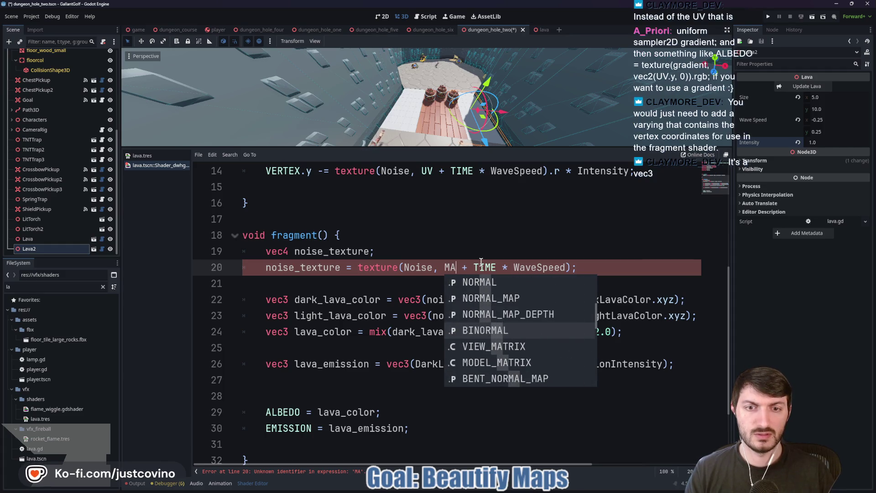
key("Up")
key("Up")
key("Up")
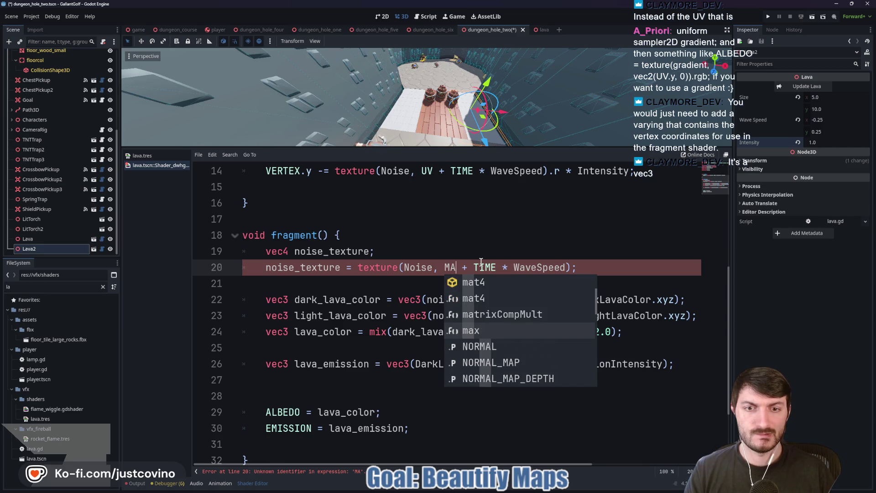
key("Up")
key("Up")
key("Up")
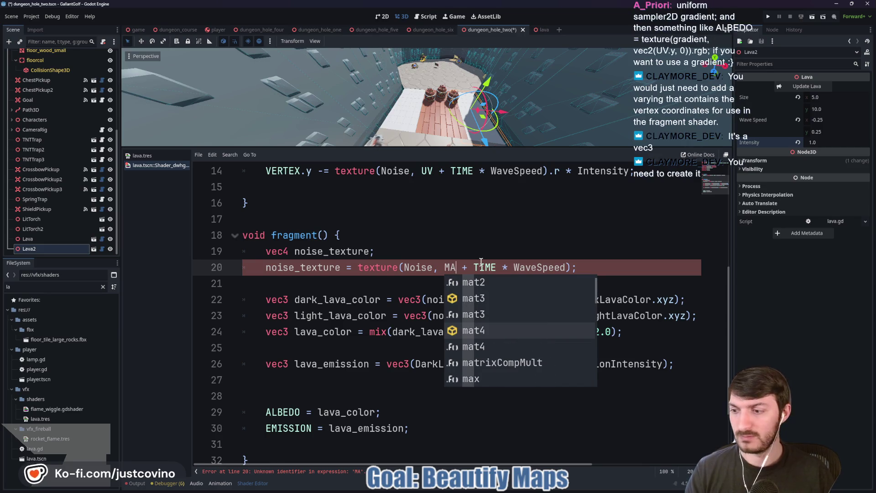
key("Up")
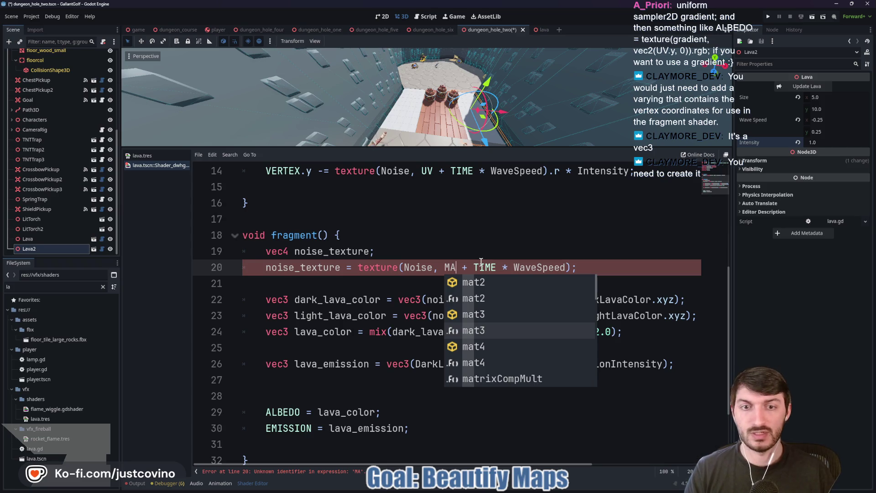
key("BackSpace")
key("BackSpace")
type("UV")
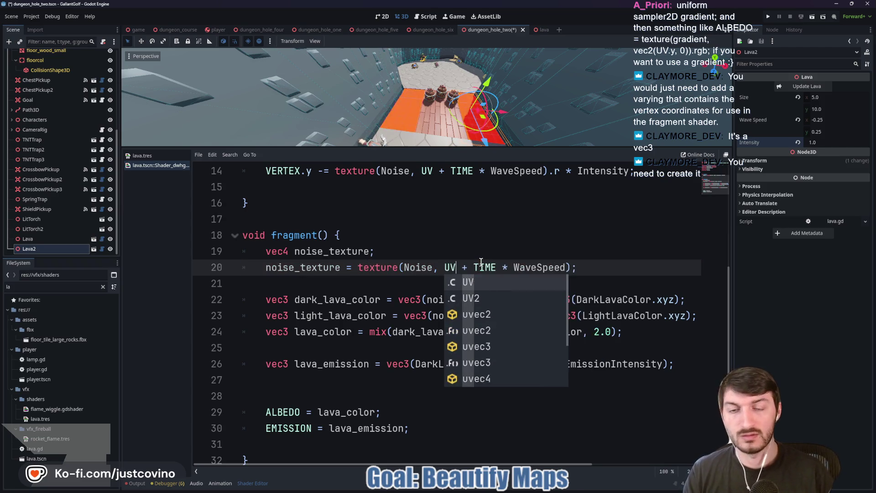
key("ctrl+s")
Begin a 'vec3 world_space = W' line at the start of fragment().
left_click(365, 237)
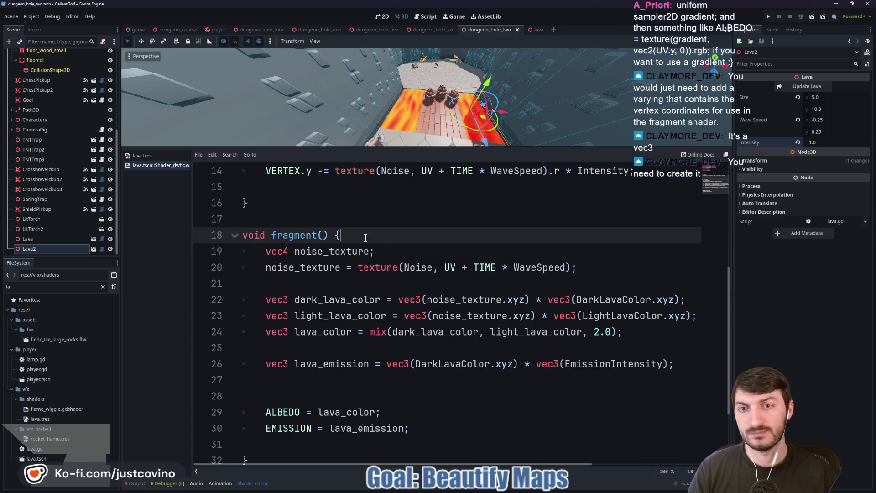
key("Return")
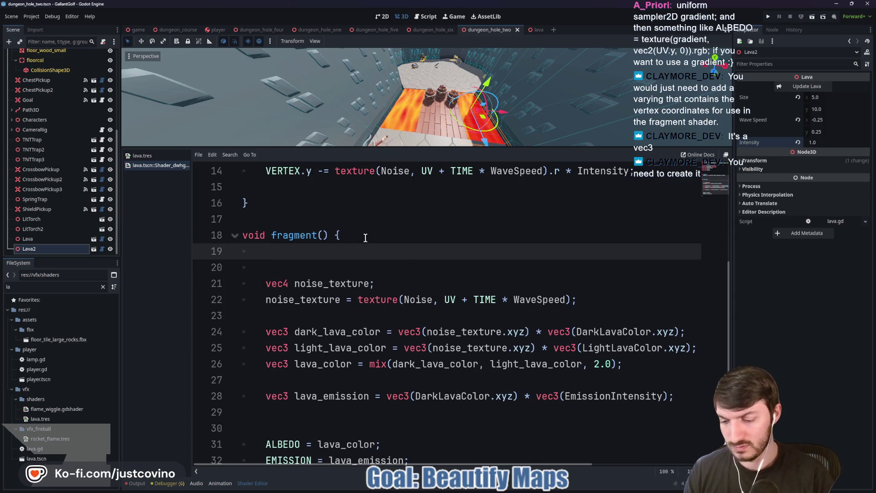
type("vec3 world_space")
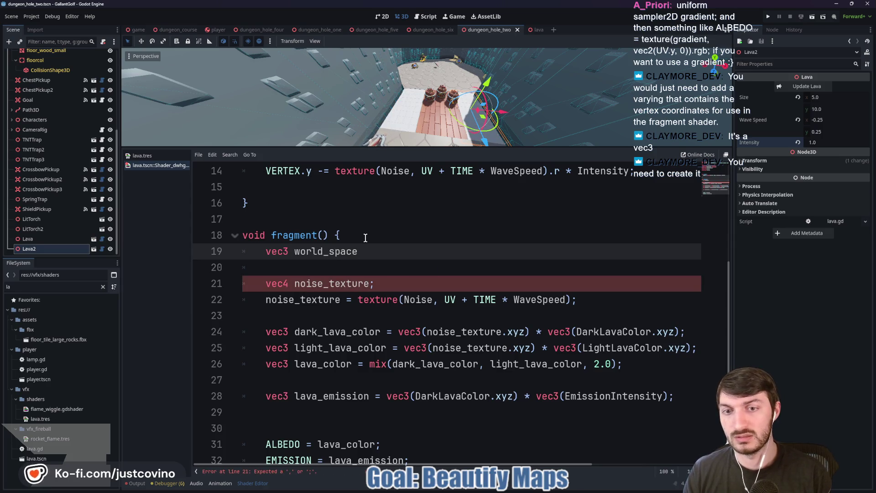
type(" = ")
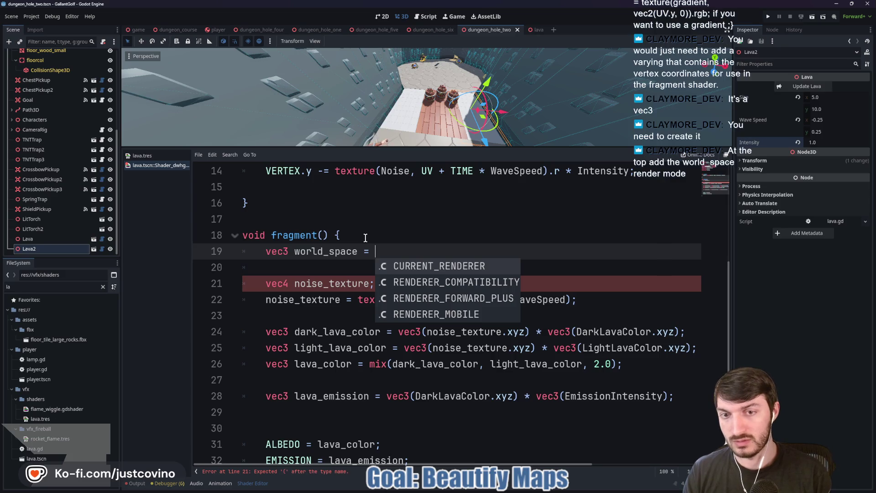
type("W")
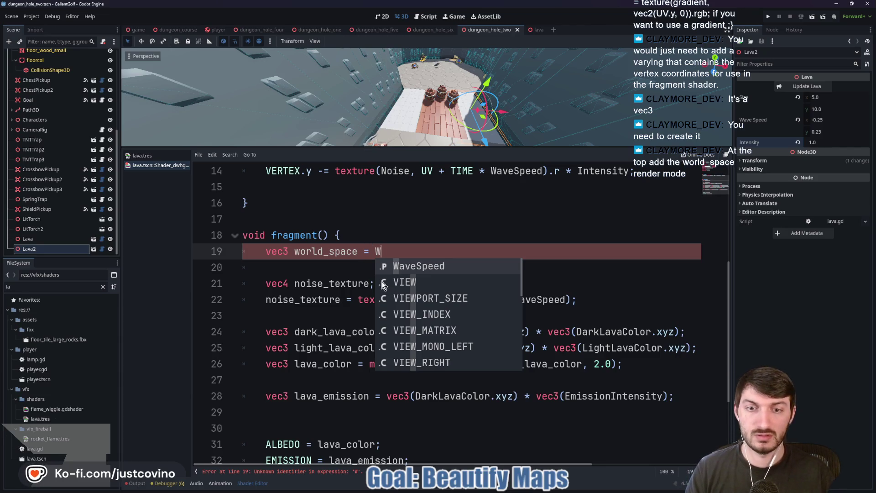
Append ', world_vertex_coords' to the shader's render_mode line via autocomplete.
scroll(367, 277, "up", 5)
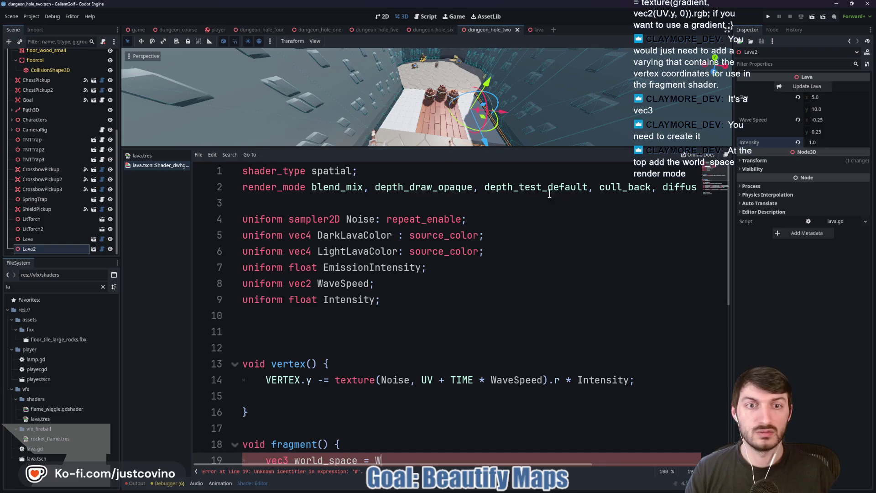
left_click(606, 185)
key("End")
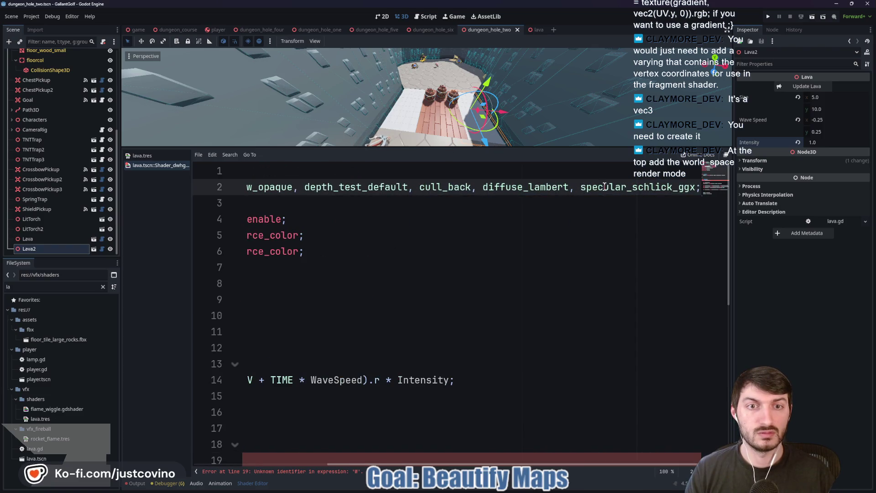
left_click_drag(604, 187, 718, 187)
left_click(692, 188)
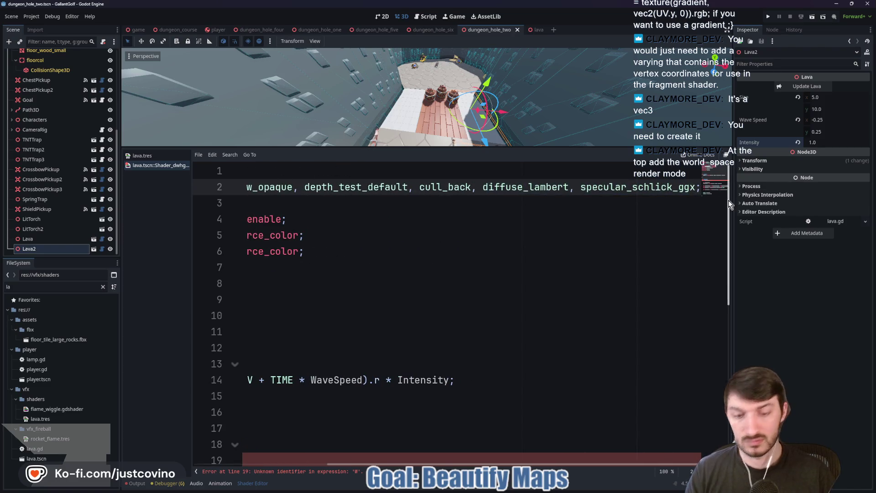
type(", world")
key("Return")
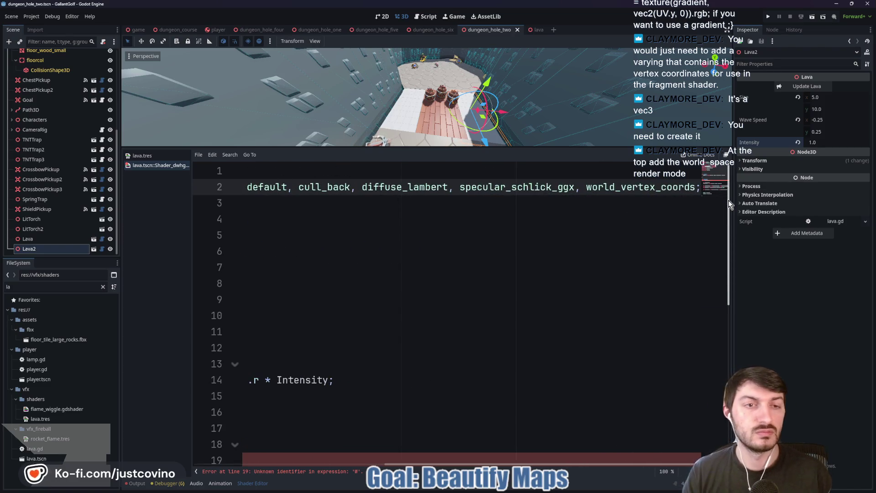
left_click(464, 218)
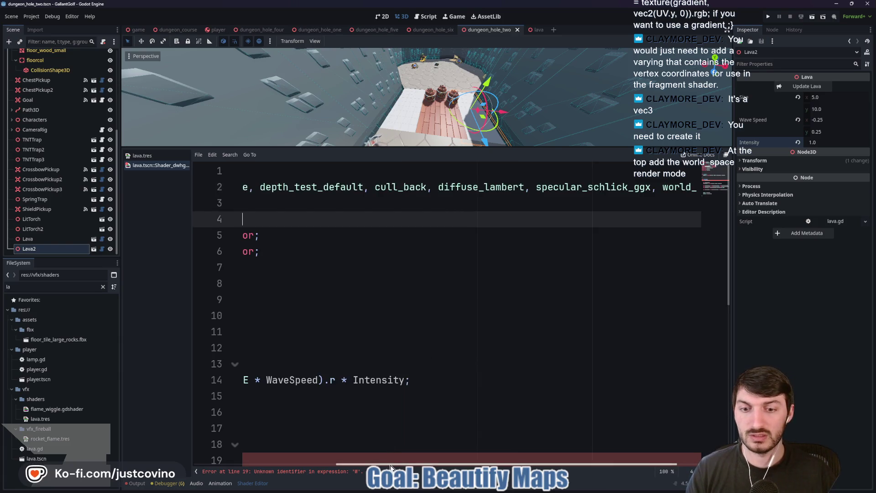
left_click_drag(391, 465, 237, 444)
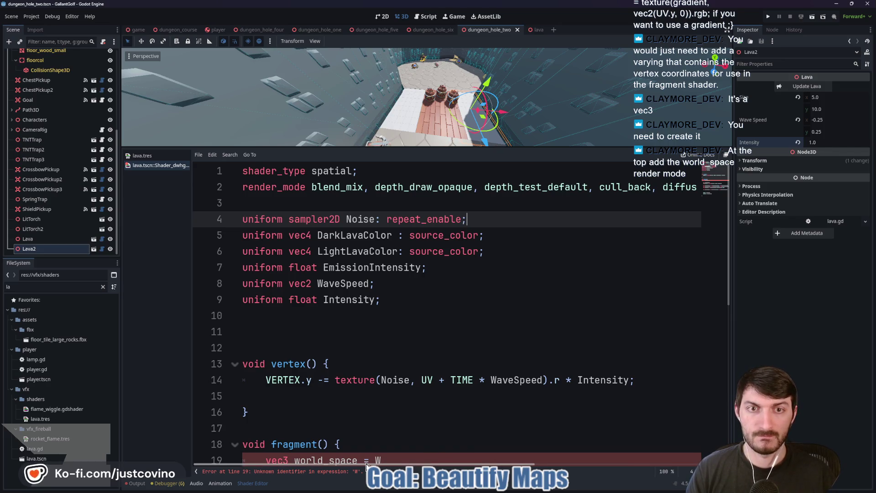
scroll(379, 455, "down", 3)
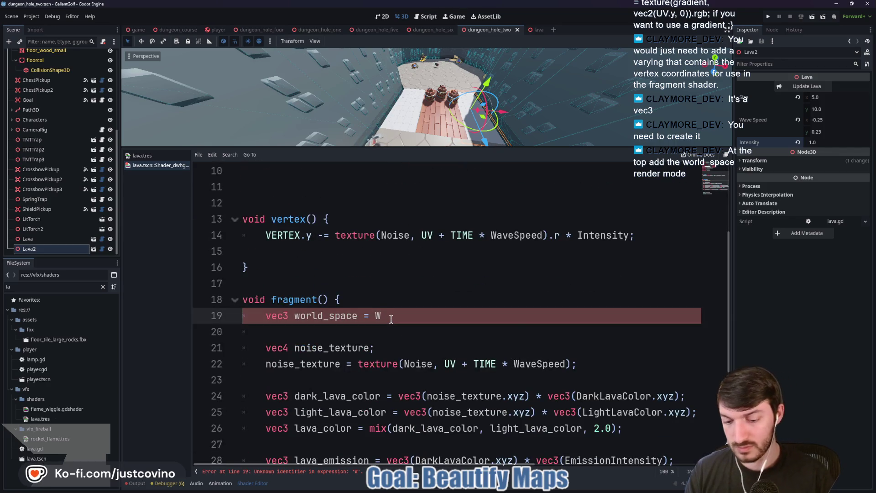
Assign VIEW_MATRIX as the value on line 19 using autocomplete.
type("orl")
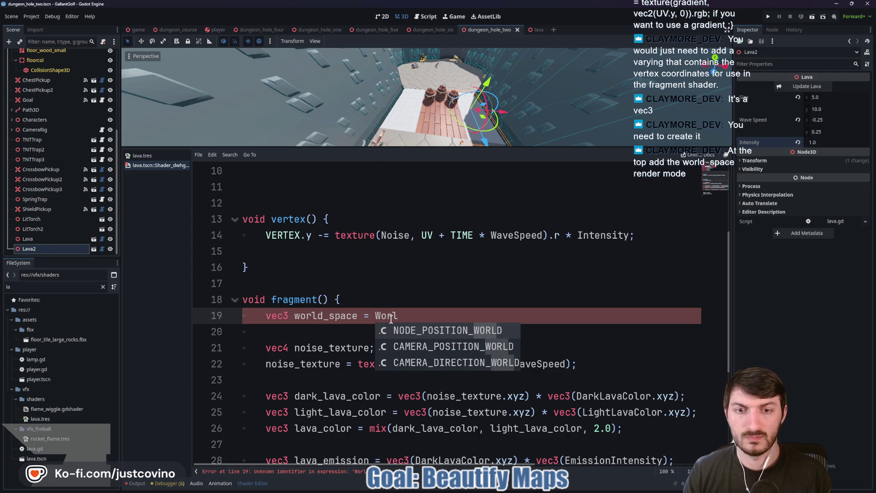
key("BackSpace")
key("BackSpace")
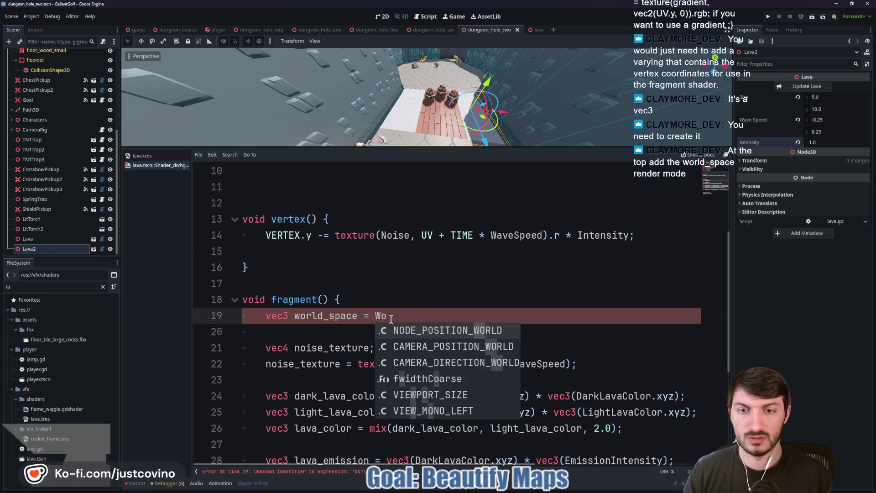
key("BackSpace")
key("BackSpace")
type("Matr")
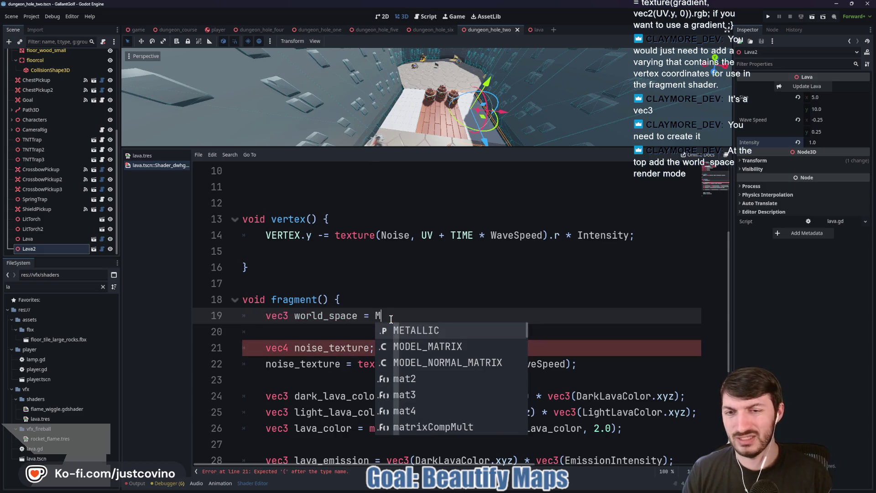
type("ix")
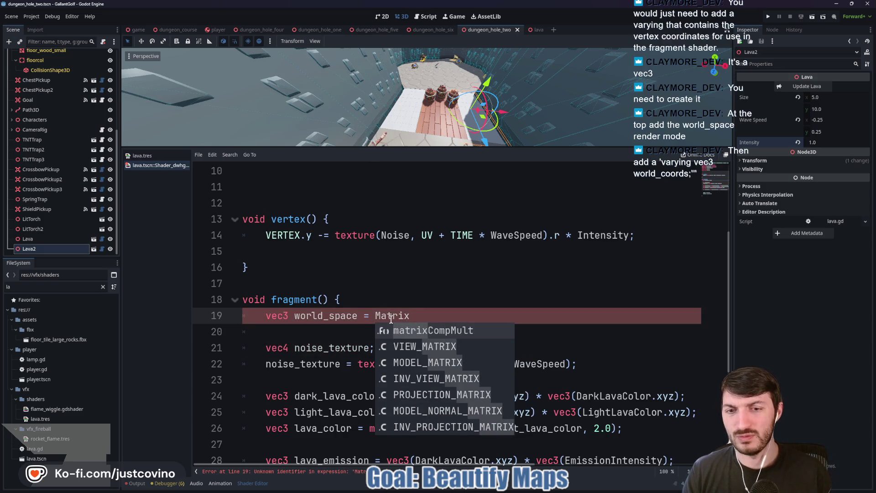
key("Down")
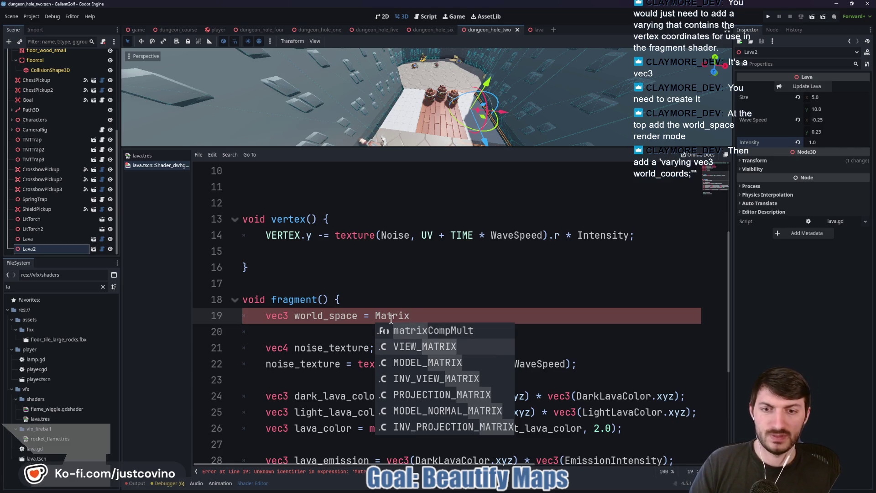
key("Return")
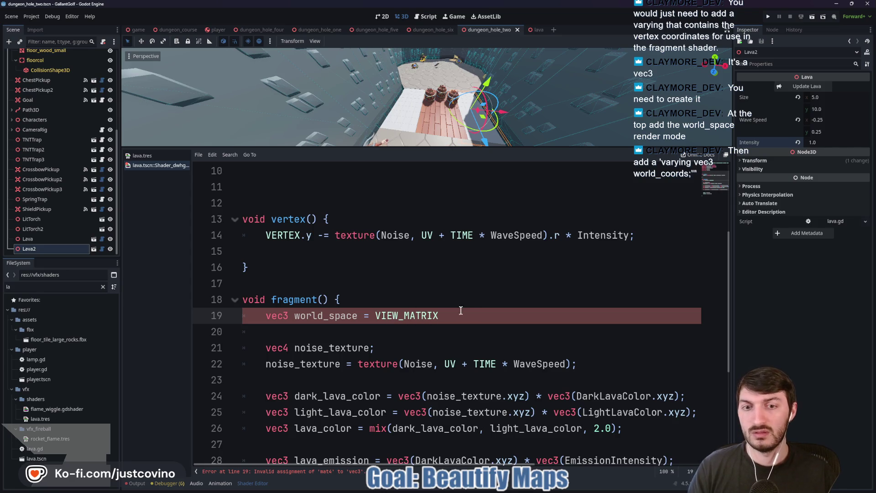
Rewrite line 19 as 'varying vec3 world_coords = VERTEX.xyz;'.
left_click_drag(461, 311, 260, 315)
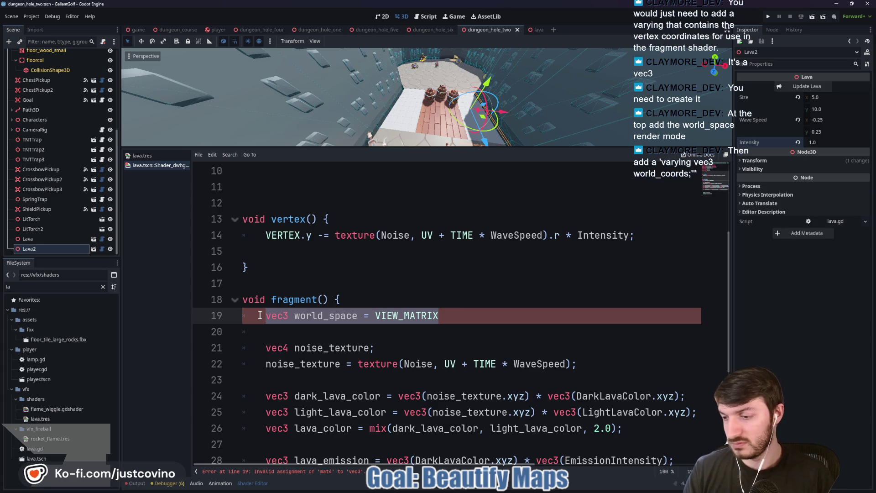
type("varying ")
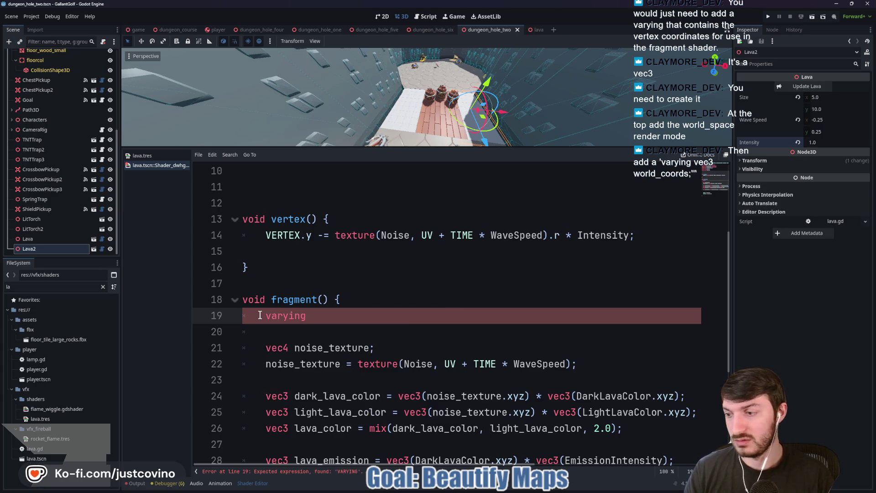
type("vec3")
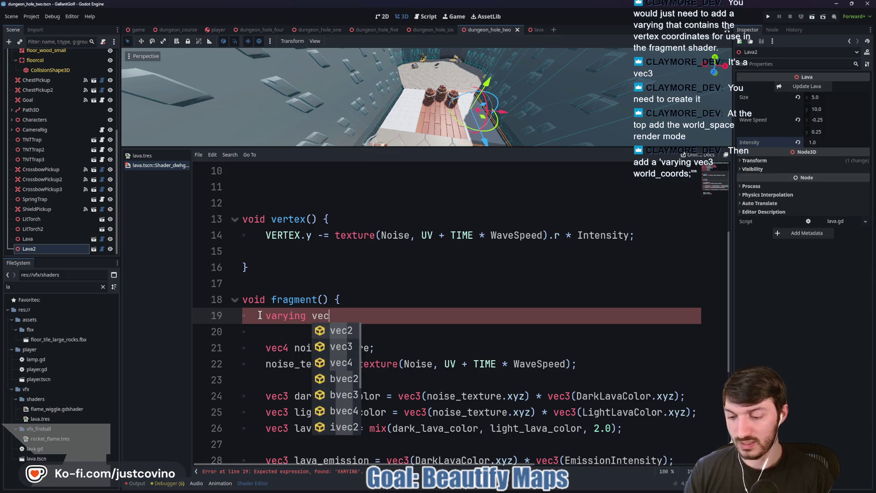
type(" world_coords")
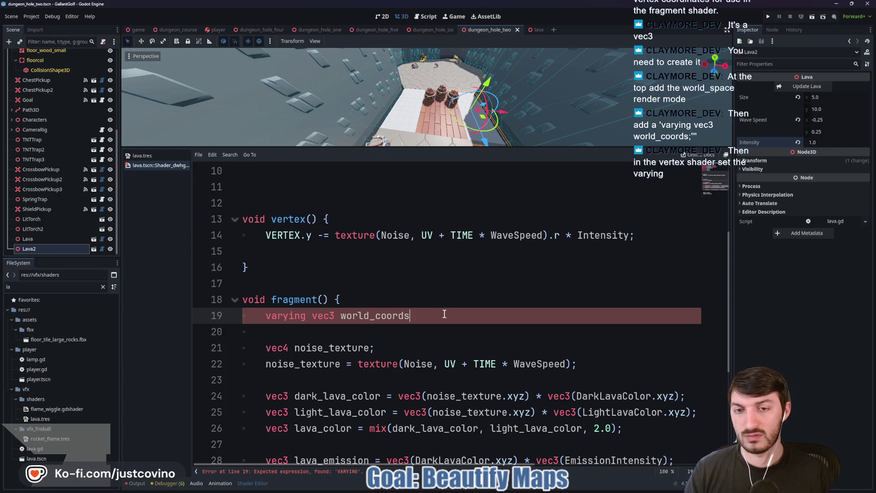
type("=")
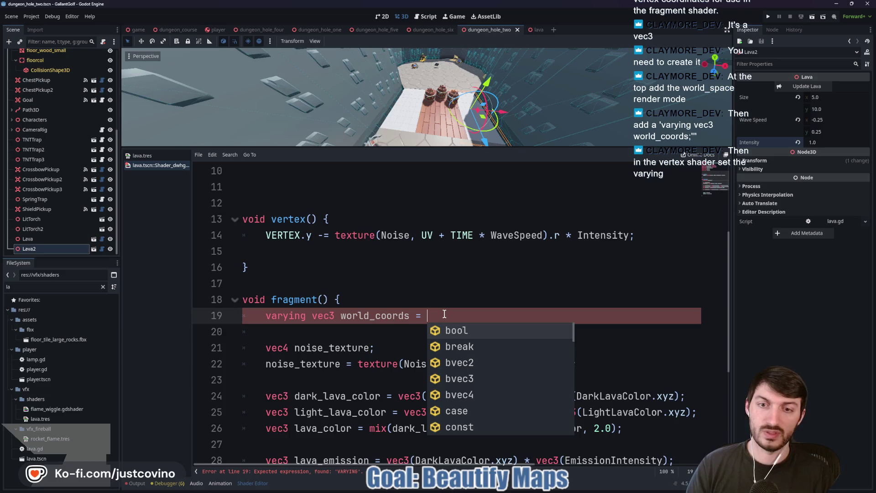
key("BackSpace")
key("BackSpace")
key("BackSpace")
type(";")
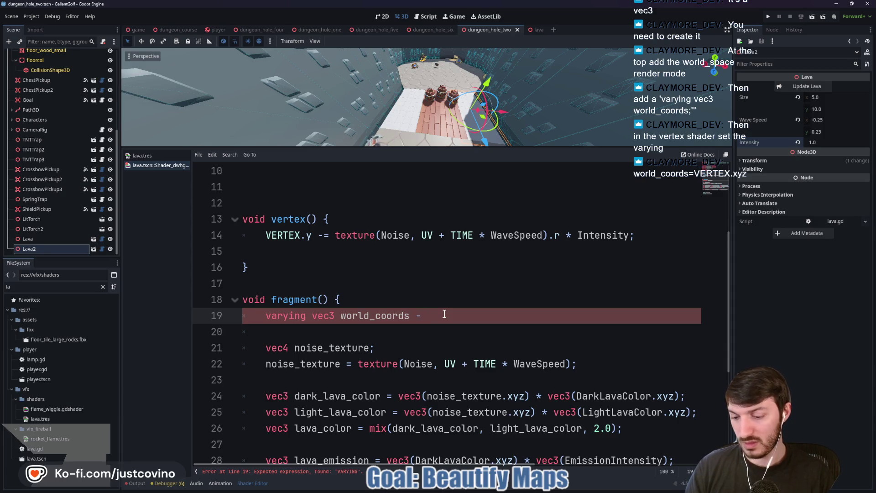
type("VERTEX.")
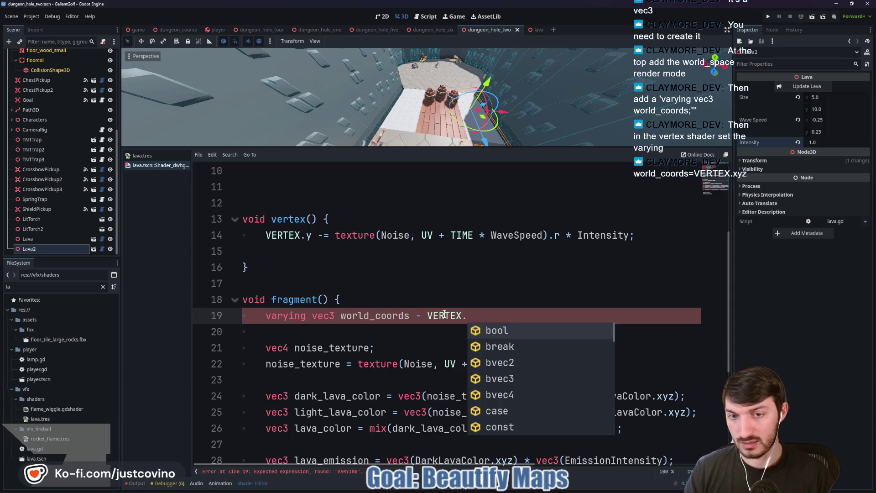
type("xyz;")
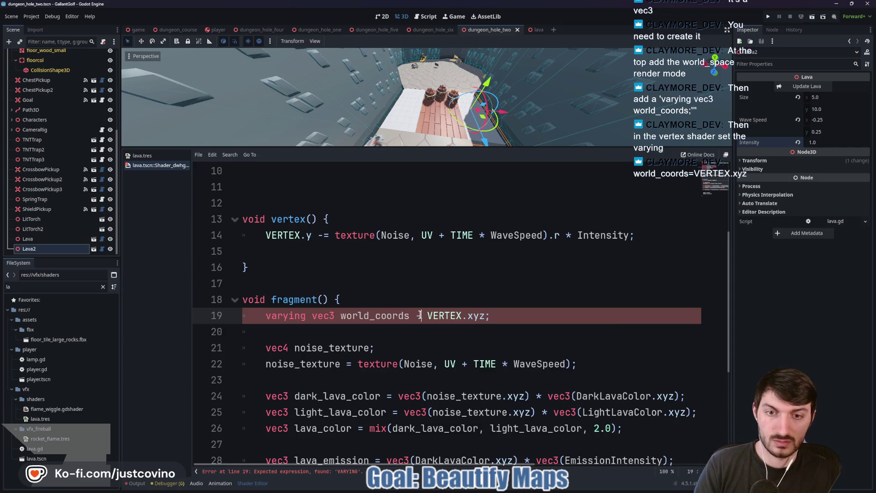
left_click(420, 315)
key("BackSpace")
type("=")
left_click(508, 312)
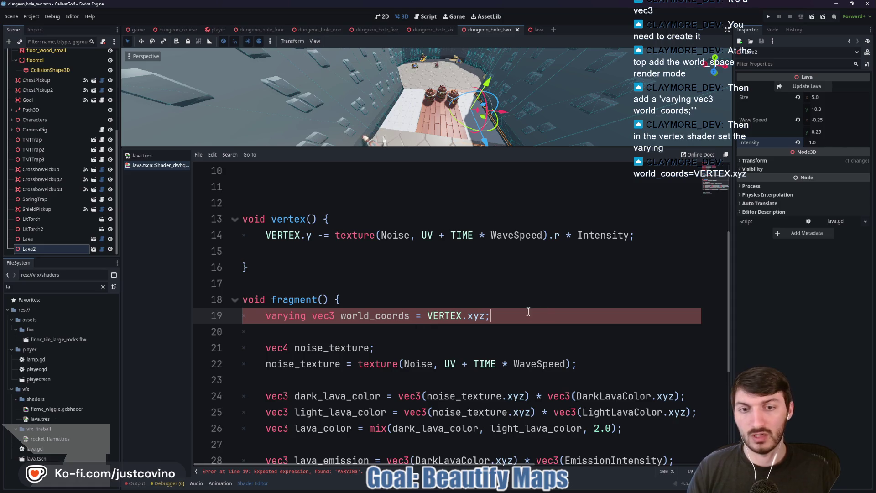
Cut the varying world_coords line out of the fragment function.
left_click_drag(528, 311, 239, 319)
key("ctrl+c")
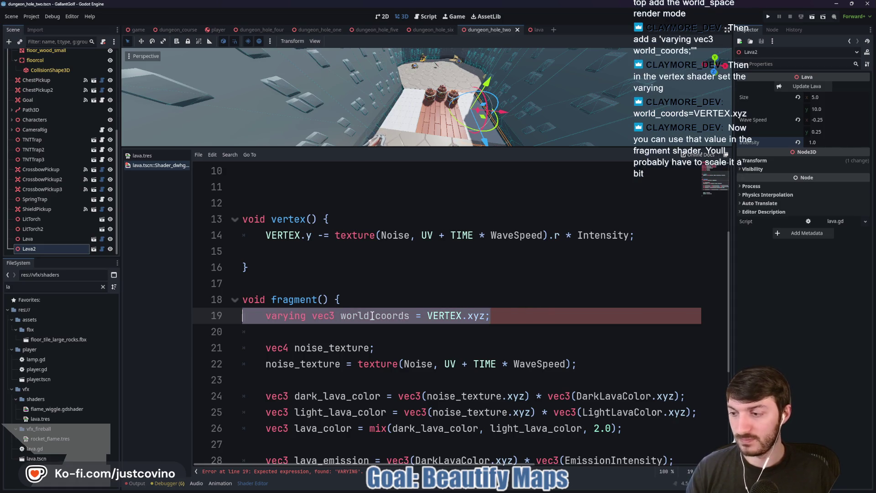
key("BackSpace")
left_click(358, 219)
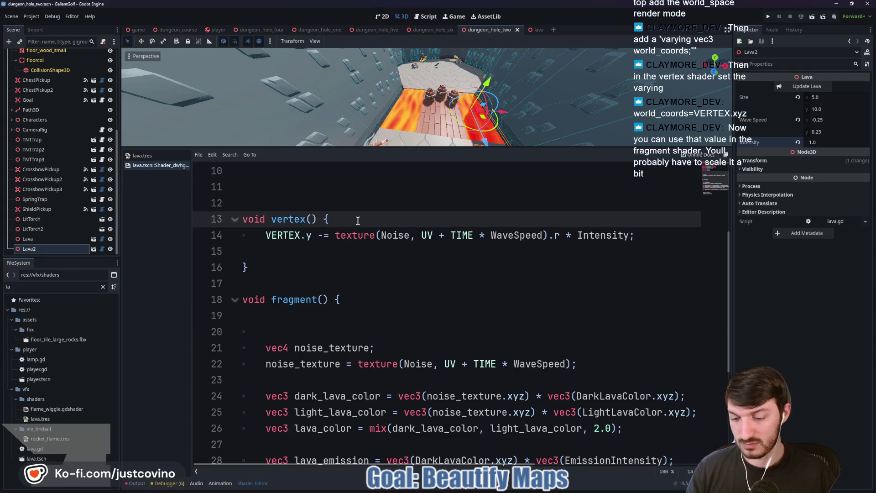
Move the pasted line up beside the uniforms as 'varying vec3 world_coords;'.
key("Return")
key("ctrl+v")
key("BackSpace")
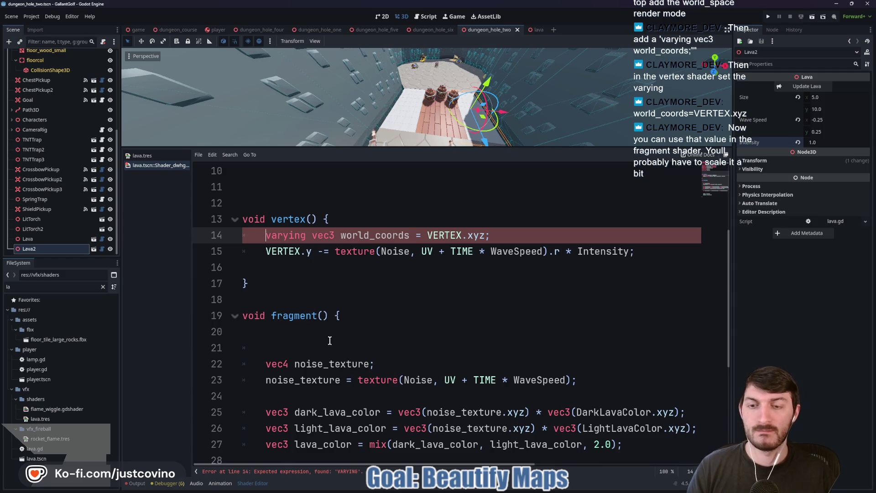
scroll(518, 240, "up", 2)
left_click(221, 332)
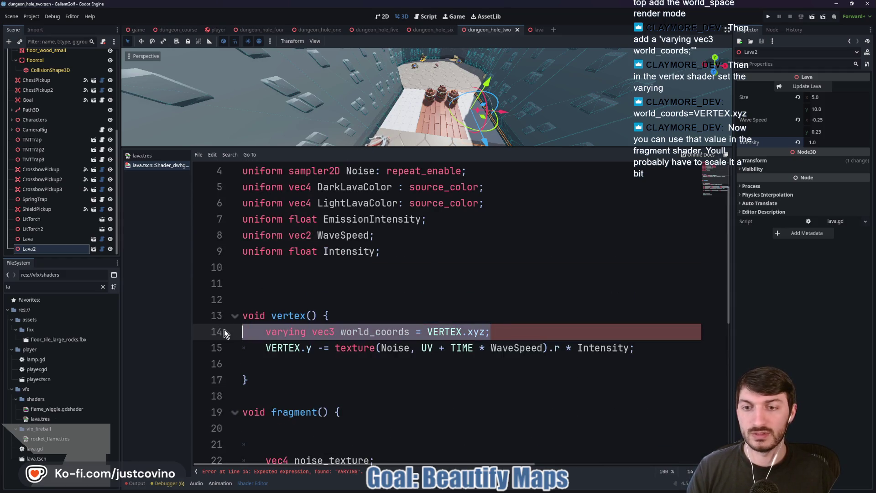
key("alt+Up")
key("alt+Up")
key("alt+Up")
key("alt+Up")
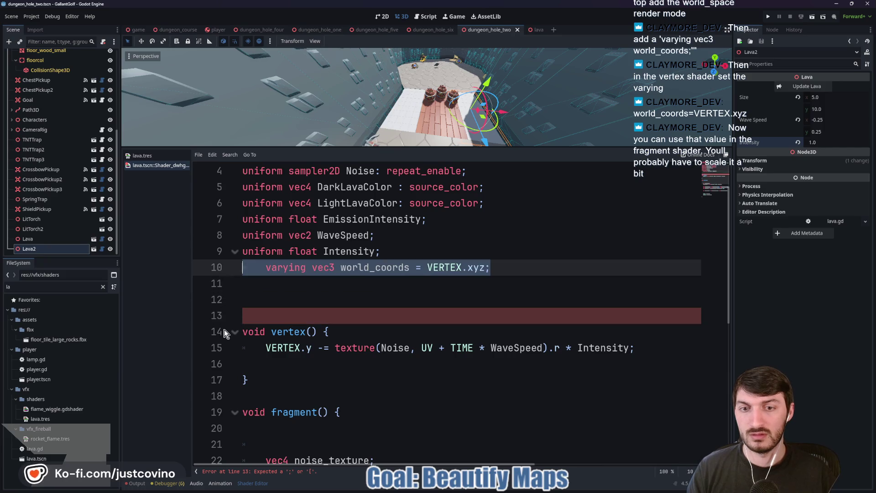
left_click(267, 269)
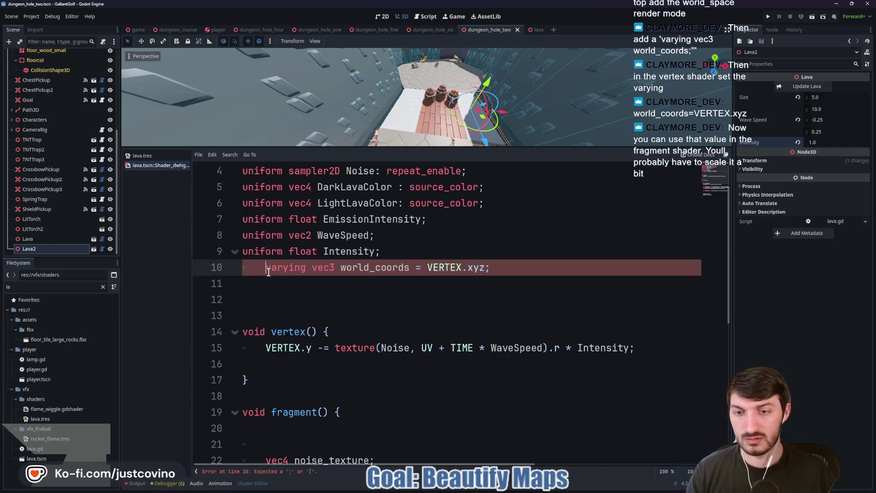
key("BackSpace")
left_click_drag(468, 266, 392, 266)
key("ctrl+c")
key("BackSpace")
key("BackSpace")
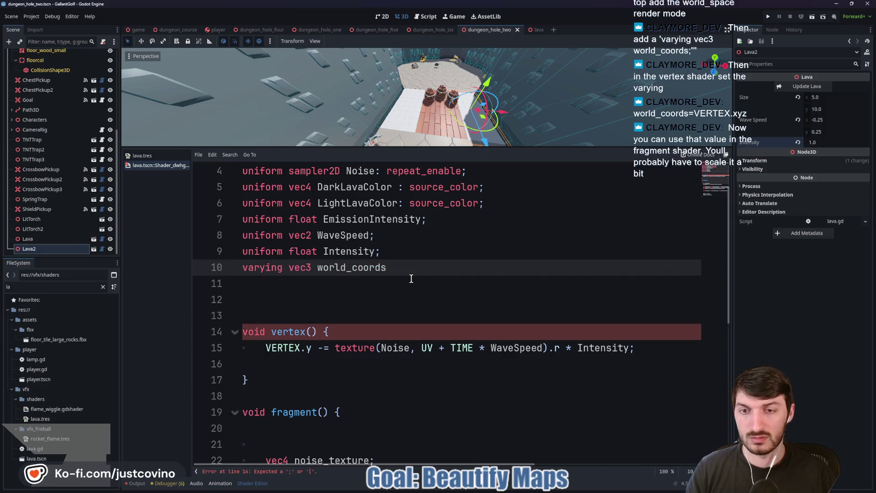
type(";")
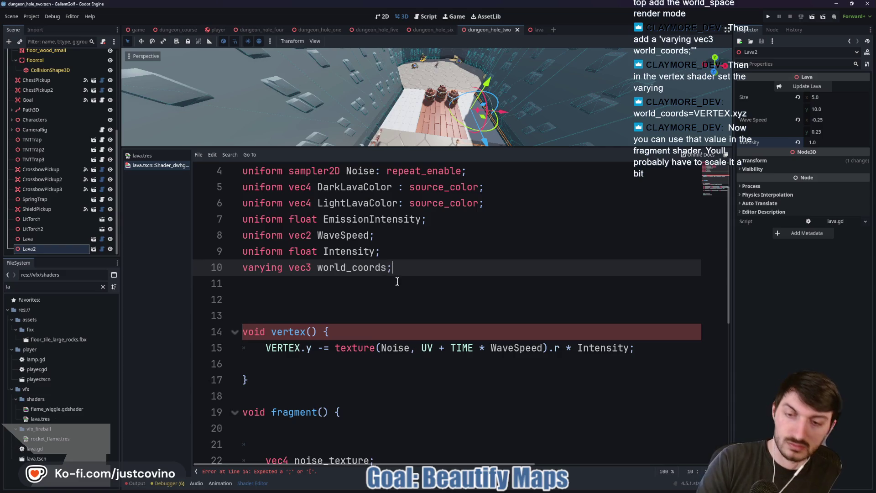
Add 'world_coords = VERTEX.xyz;' as the first line of vertex().
left_click(372, 327)
key("Return")
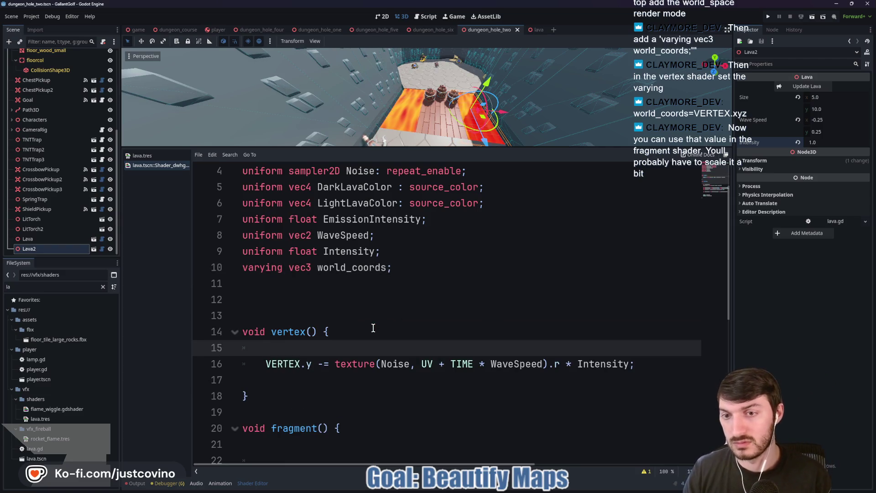
type("world_coords ")
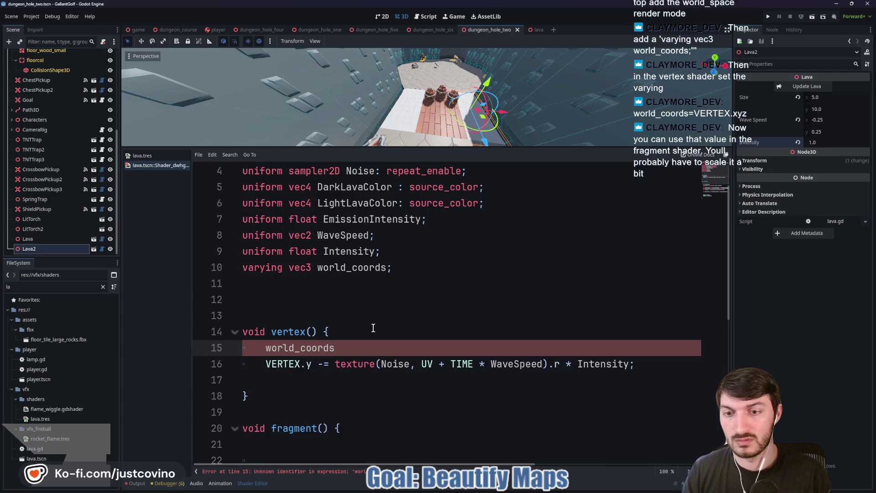
type("= VERTEX.xyz;")
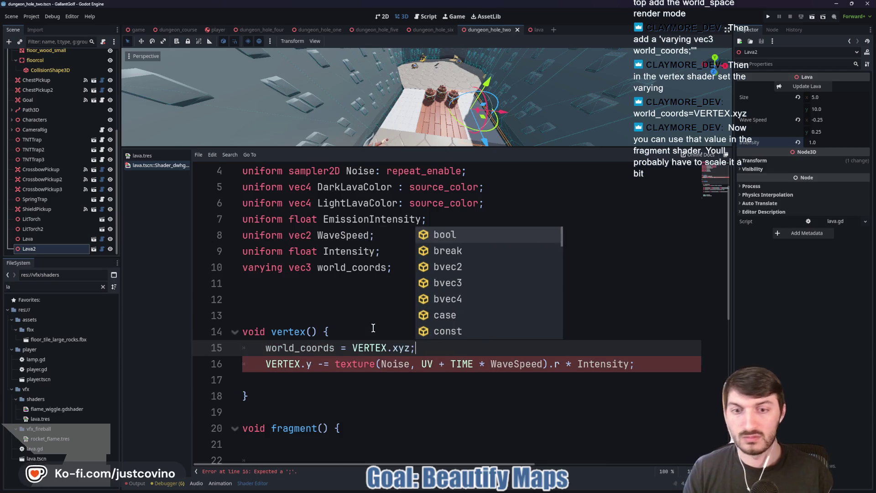
key("Escape")
Remove the blank line at the top of fragment() and paste onto line 21.
scroll(324, 309, "down", 2)
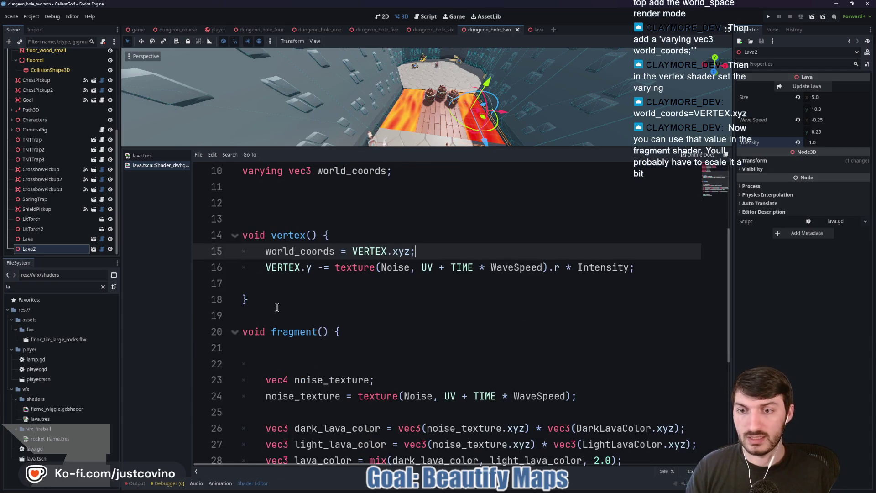
left_click(305, 354)
left_click(311, 361)
left_click(295, 350)
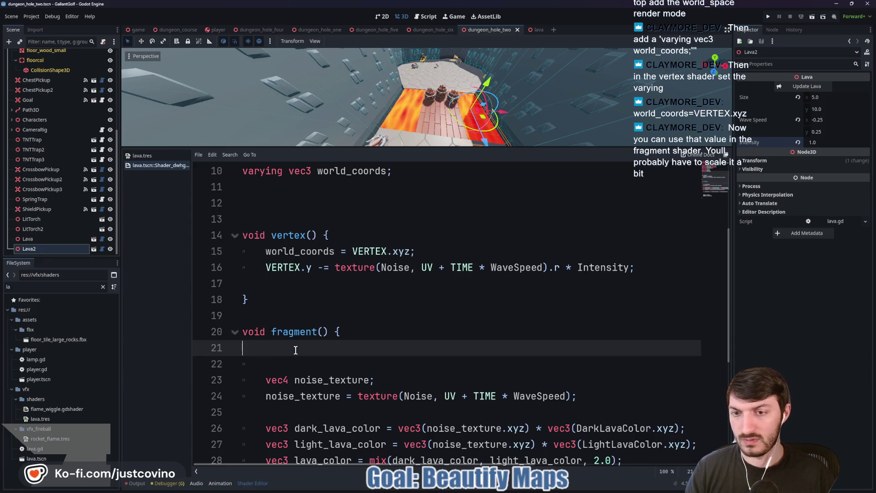
key("BackSpace")
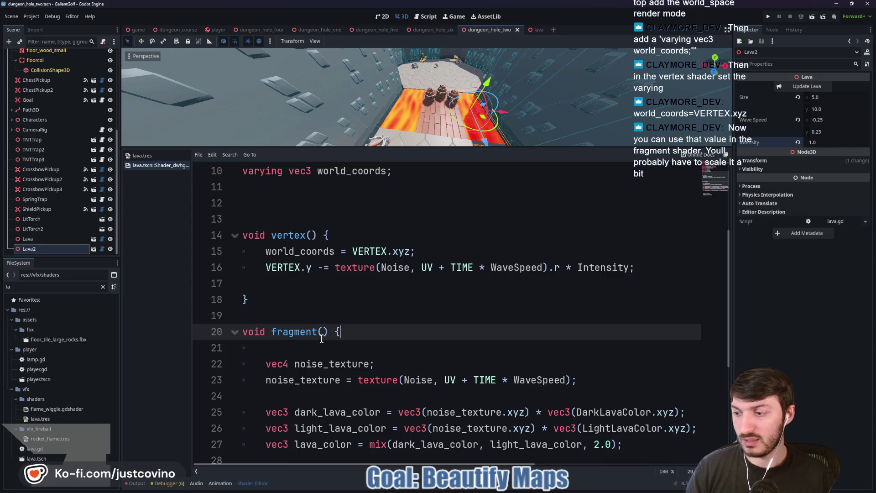
scroll(322, 339, "down", 1)
left_click(302, 304)
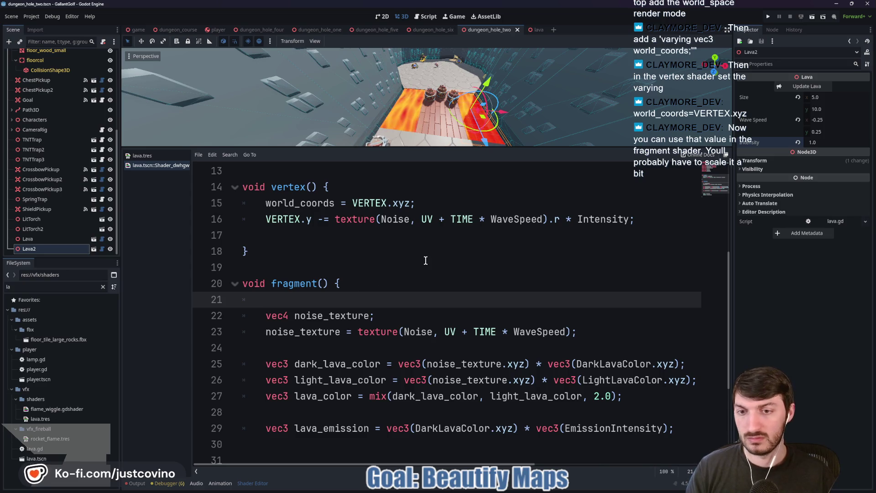
key("ctrl+v")
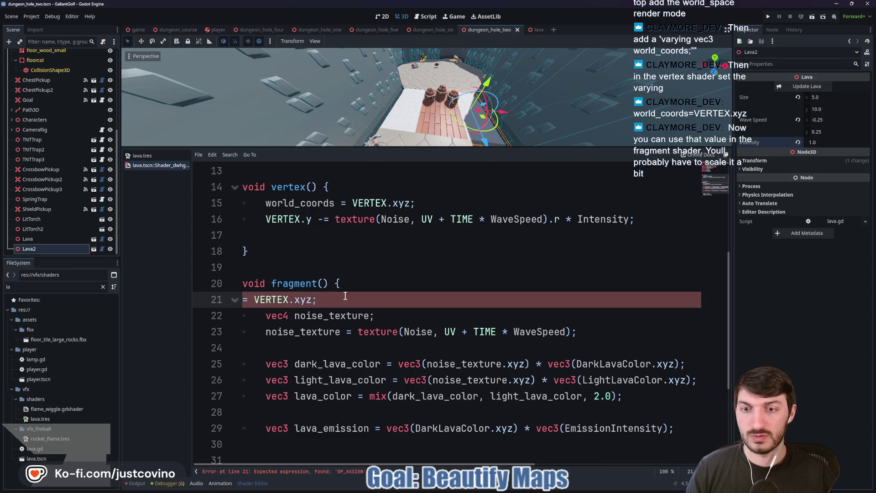
Delete the stray '= VERTEX.xyz;' text and the empty line 21 in fragment().
mouse_move(340, 299)
left_mouse_down()
mouse_move(225, 301)
mouse_move(264, 303)
left_mouse_up()
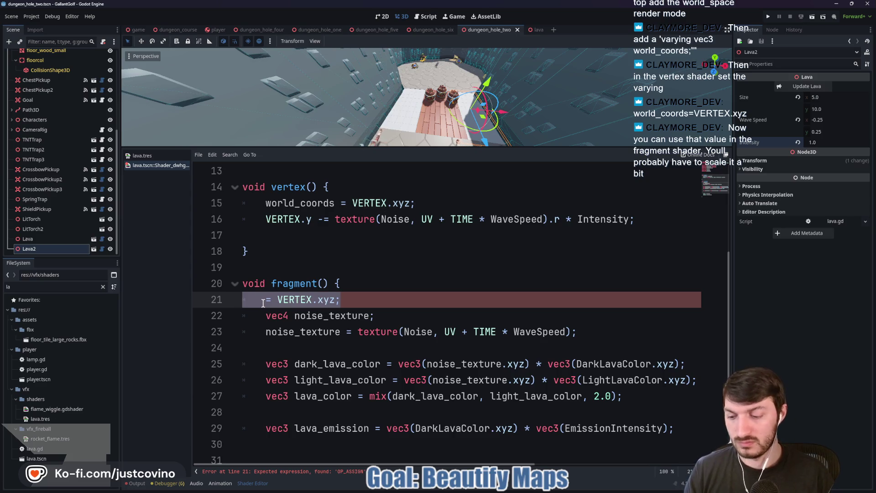
key("BackSpace")
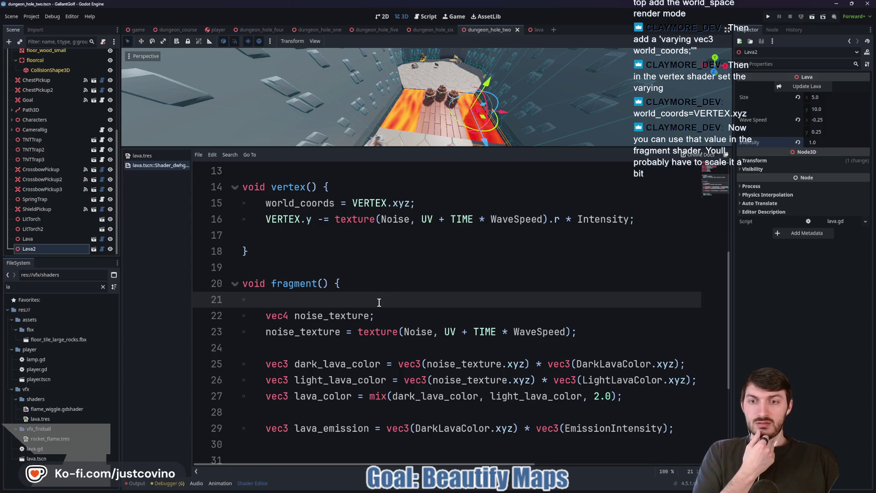
left_click(411, 310)
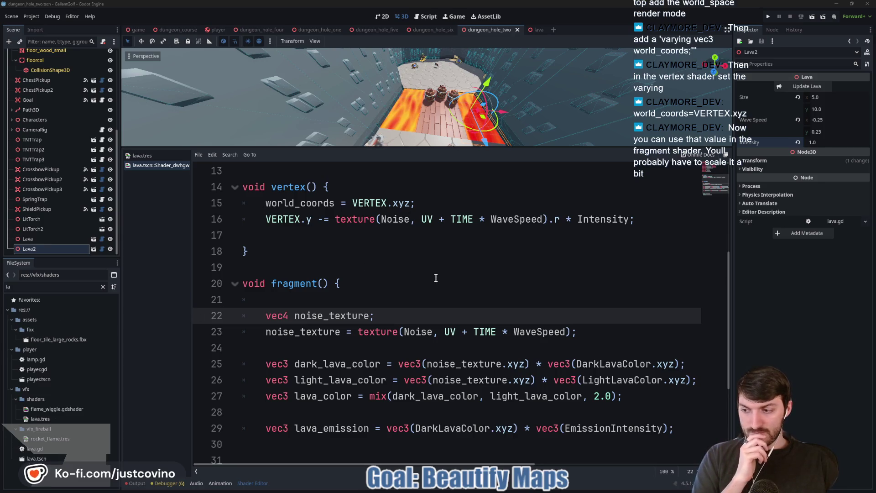
left_click(336, 299)
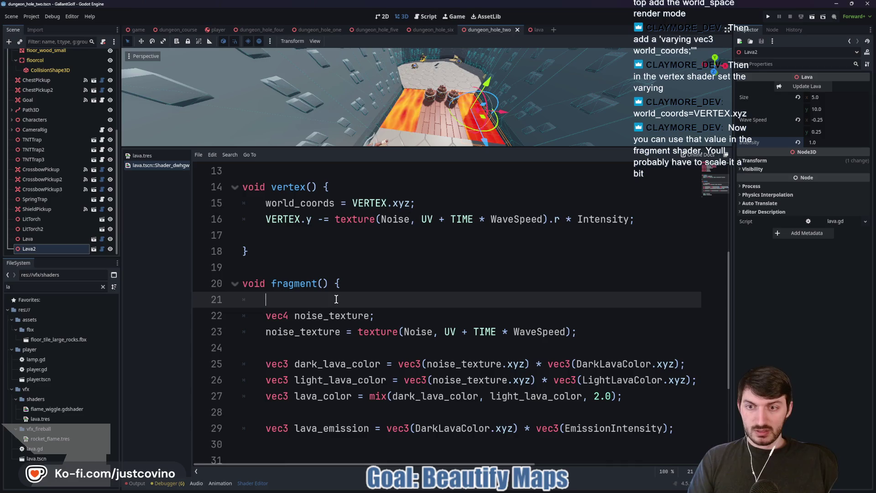
key("BackSpace")
Select VERTEX in line 15's world_coords assignment to review it.
scroll(411, 228, "up", 1)
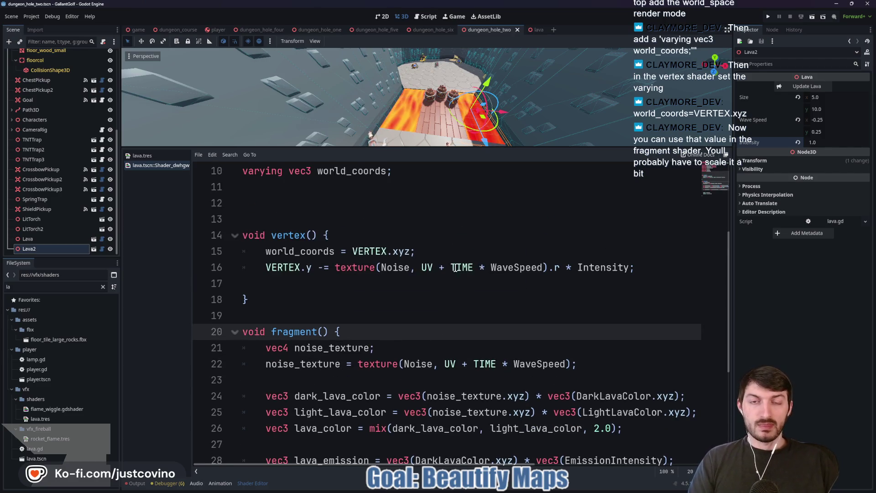
scroll(388, 256, "up", 1)
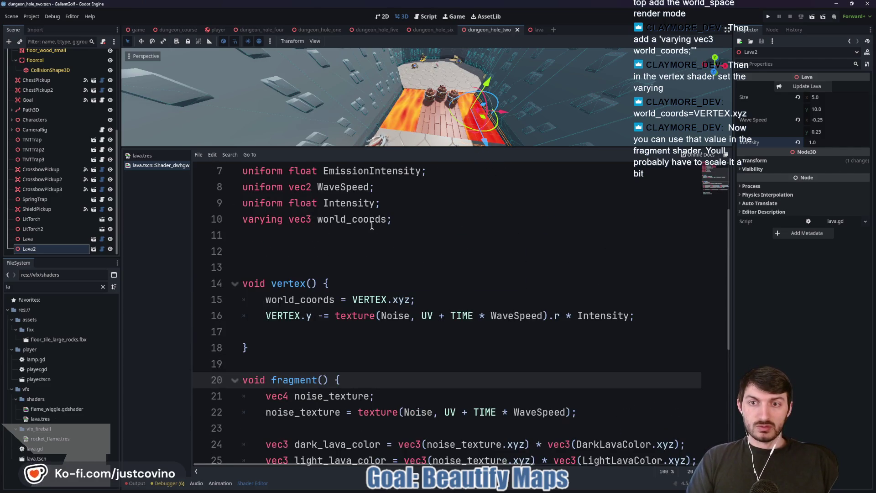
double_click(366, 300)
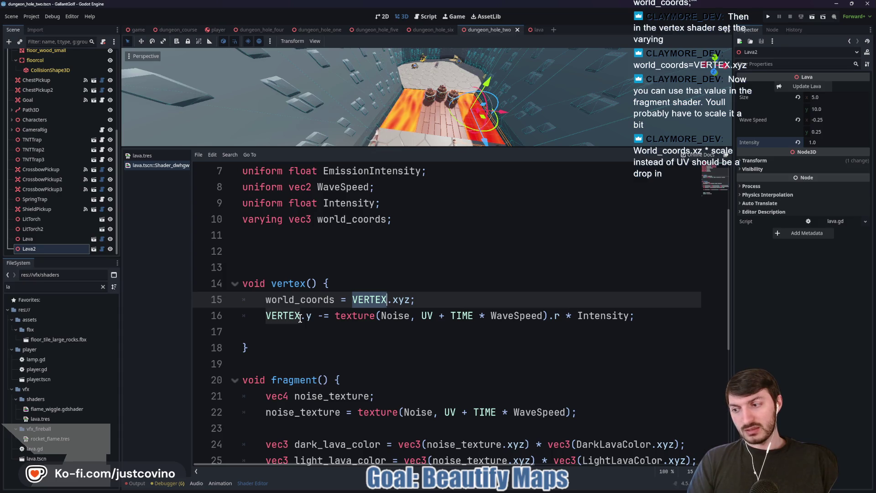
scroll(404, 312, "down", 2)
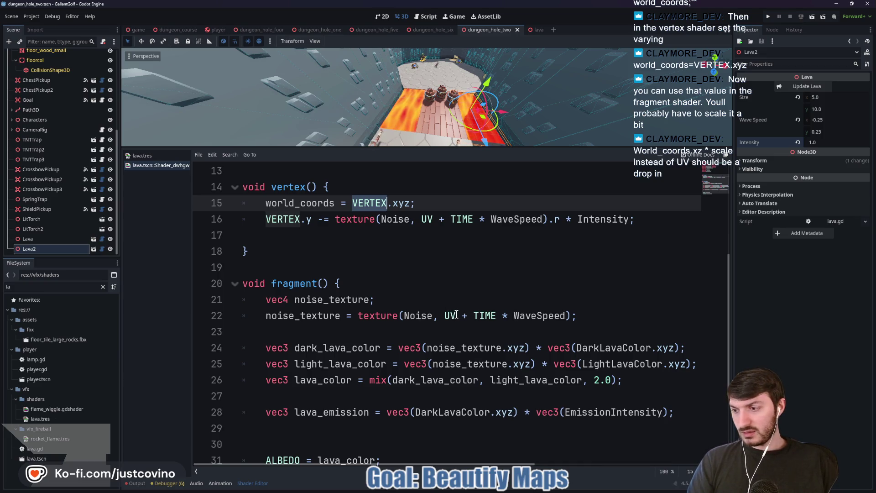
Replace UV with world_coords.xz in the fragment noise lookup on line 22.
left_click(449, 314)
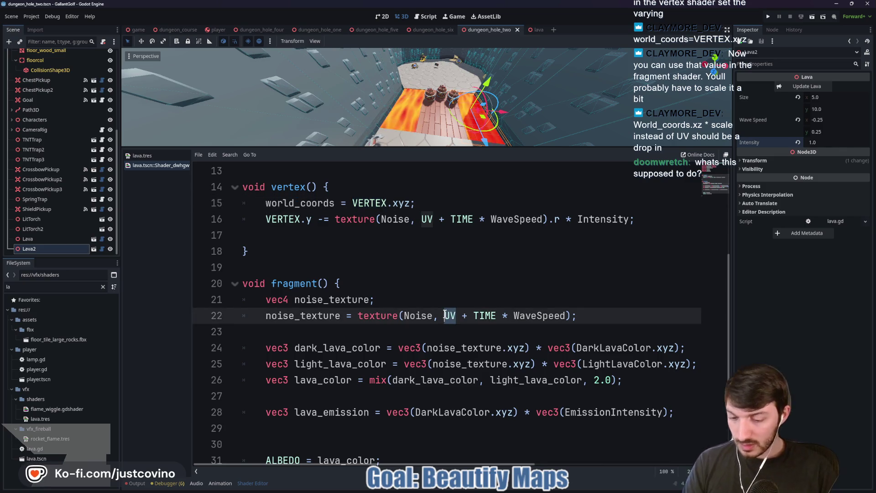
key("BackSpace")
key("BackSpace")
type("worl")
key("Return")
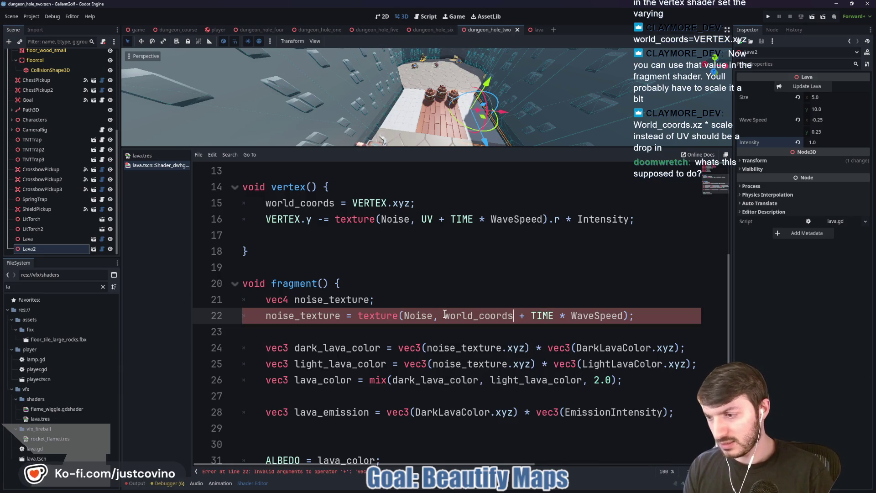
type(".xz")
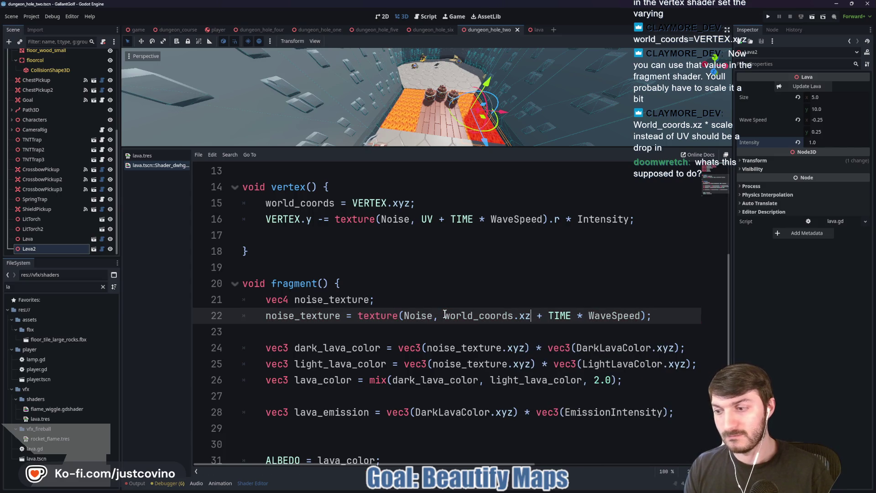
Orbit the 3D view over the lava and drag Intensity up toward 1.505.
scroll(463, 119, "up", 4)
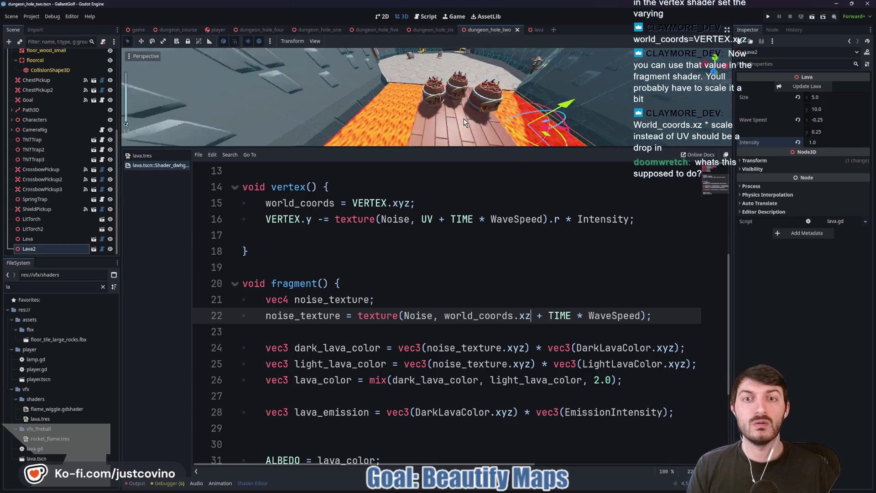
left_click_drag(464, 119, 476, 146)
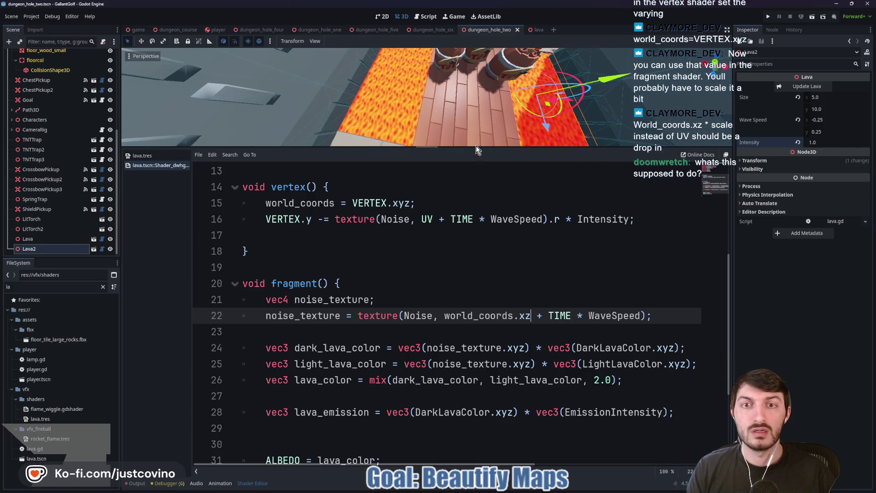
scroll(453, 105, "up", 2)
mouse_move(453, 114)
left_mouse_down()
mouse_move(475, 54)
mouse_move(454, 80)
mouse_move(668, 121)
left_mouse_up()
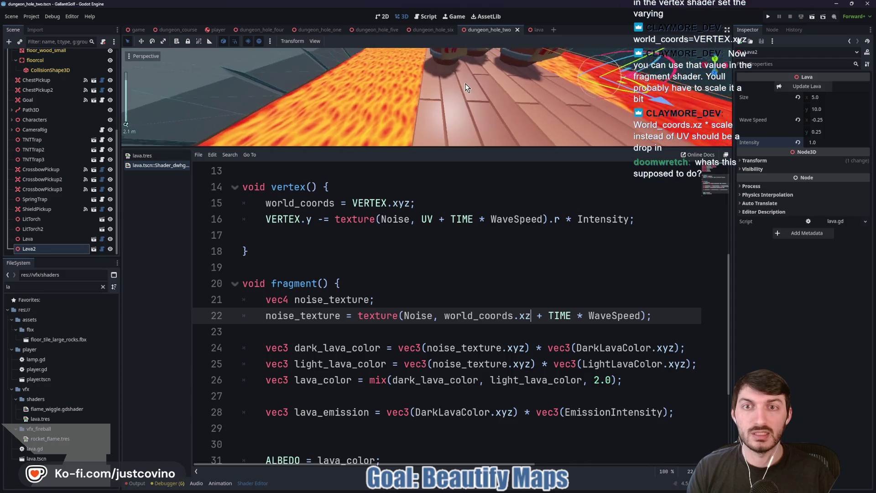
scroll(465, 86, "down", 2)
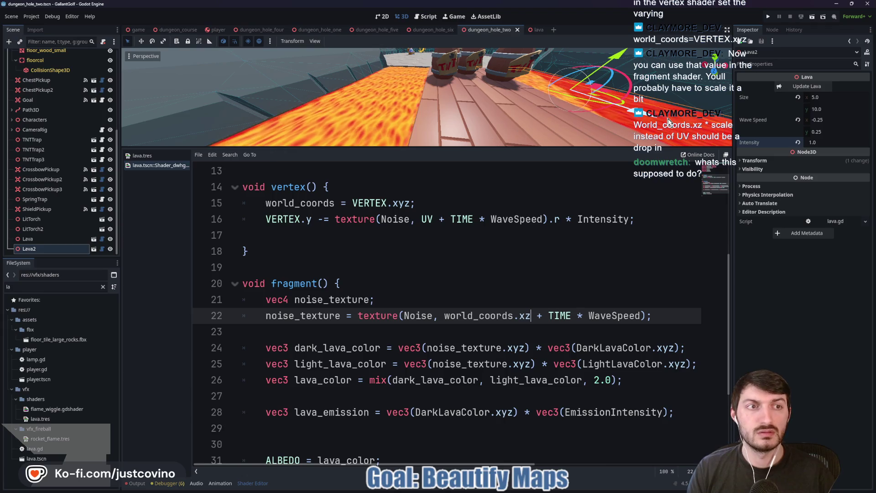
scroll(493, 123, "down", 3)
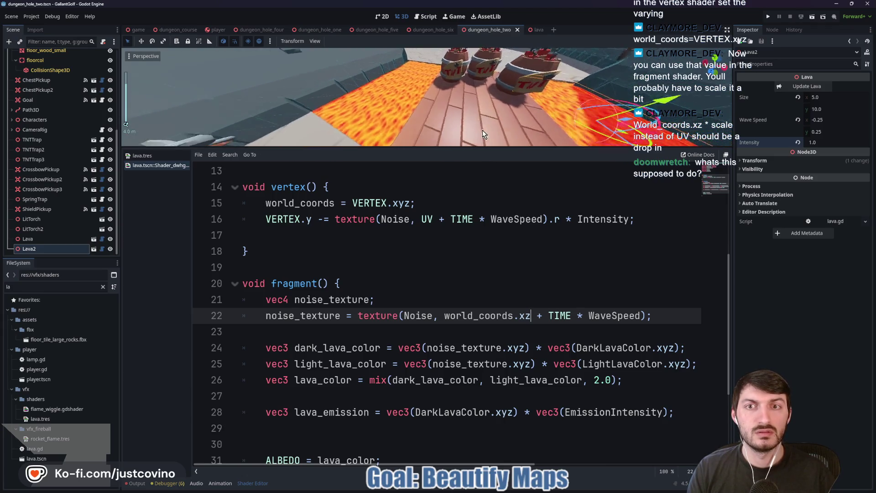
scroll(497, 129, "down", 2)
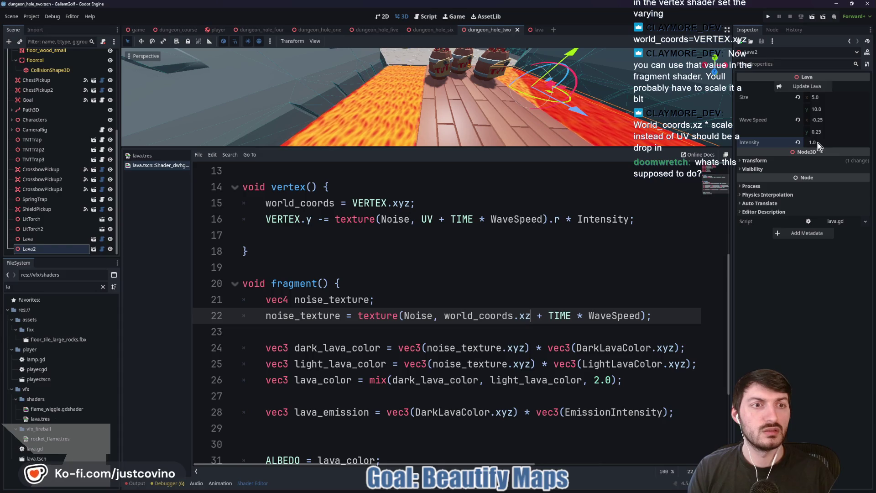
left_click_drag(818, 142, 848, 141)
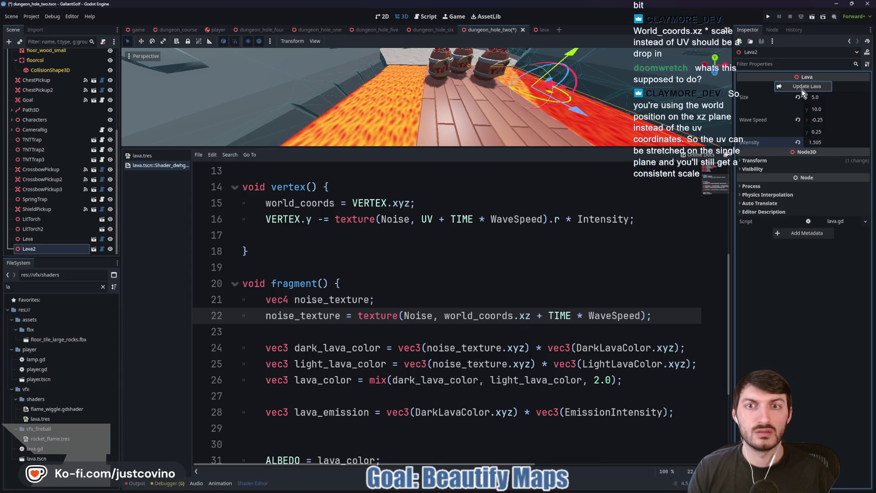
Regenerate the lava with Update Lava and view it from a low angle.
left_click(798, 92)
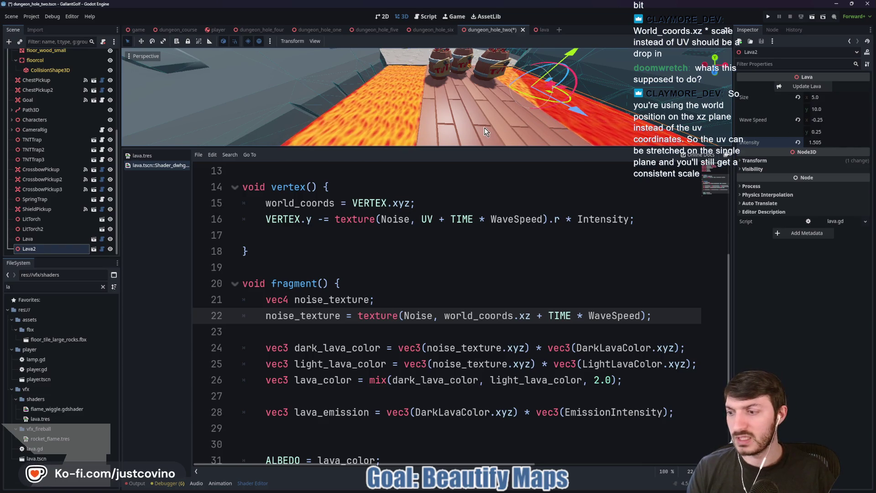
mouse_move(450, 106)
left_mouse_down()
mouse_move(504, 56)
mouse_move(474, 82)
left_mouse_up()
scroll(466, 322, "down", 1)
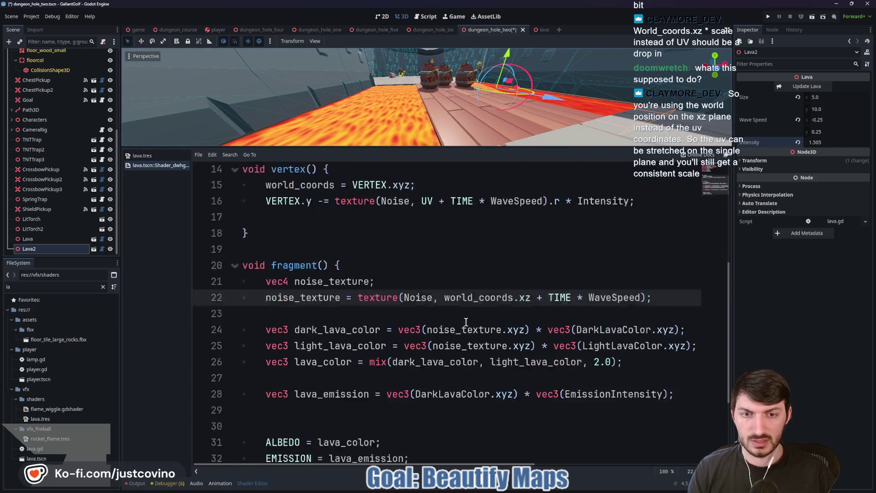
scroll(466, 322, "down", 1)
scroll(485, 286, "up", 3)
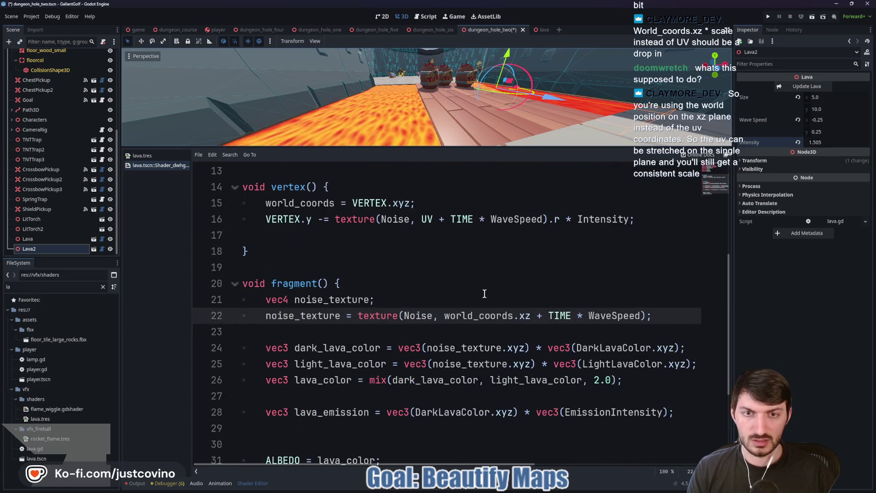
Put the caret on UV in line 16's vertex displacement.
left_click(426, 268)
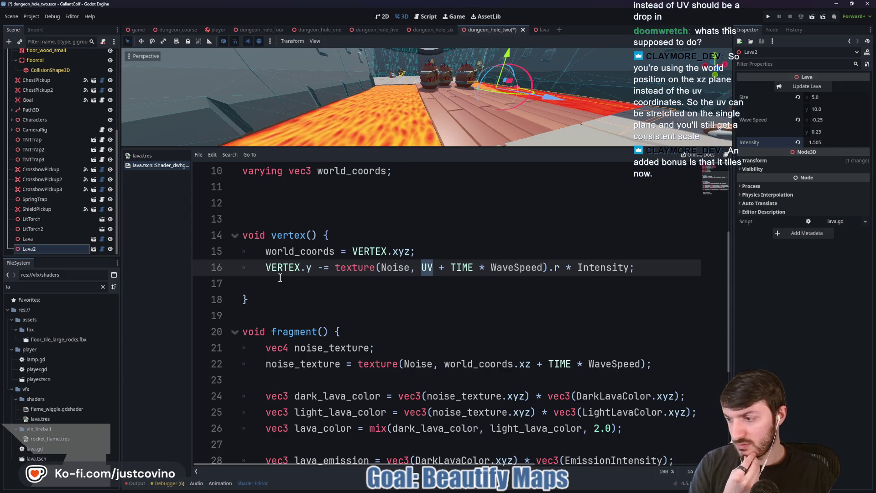
scroll(426, 126, "up", 2)
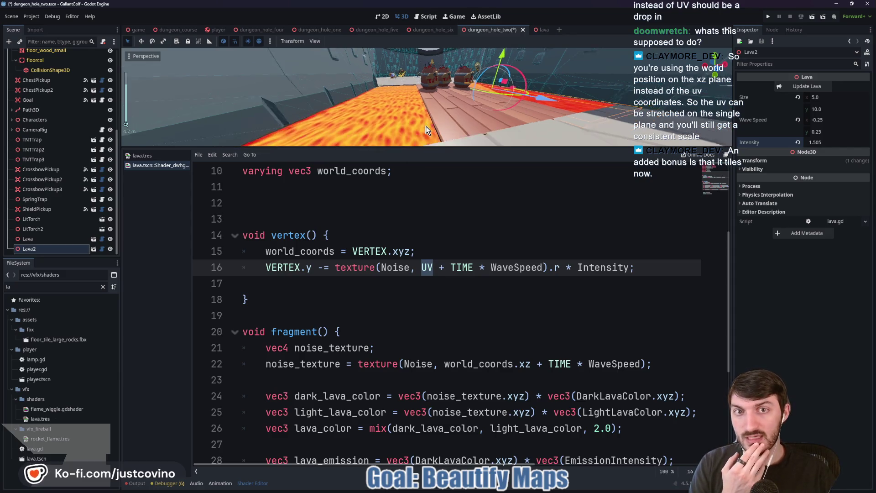
scroll(438, 128, "up", 2)
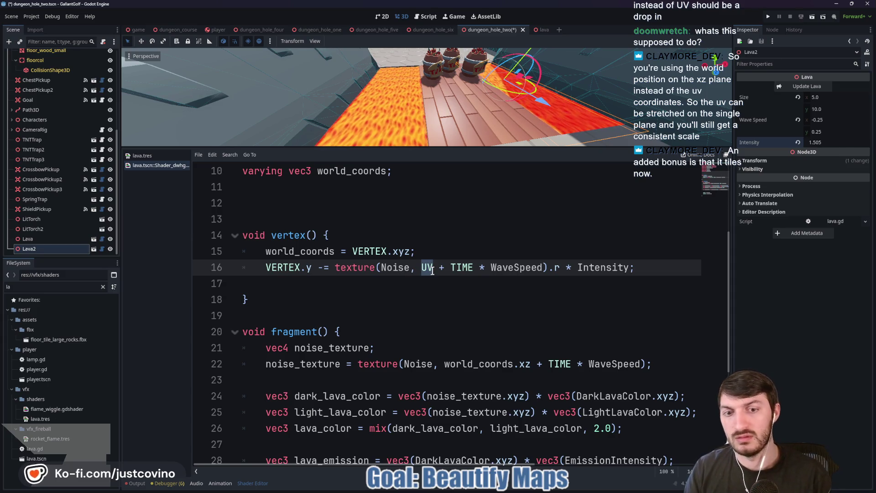
Replace UV with world_coords.xz in vertex() displacement, save, and inspect the lava.
type("world_coords.")
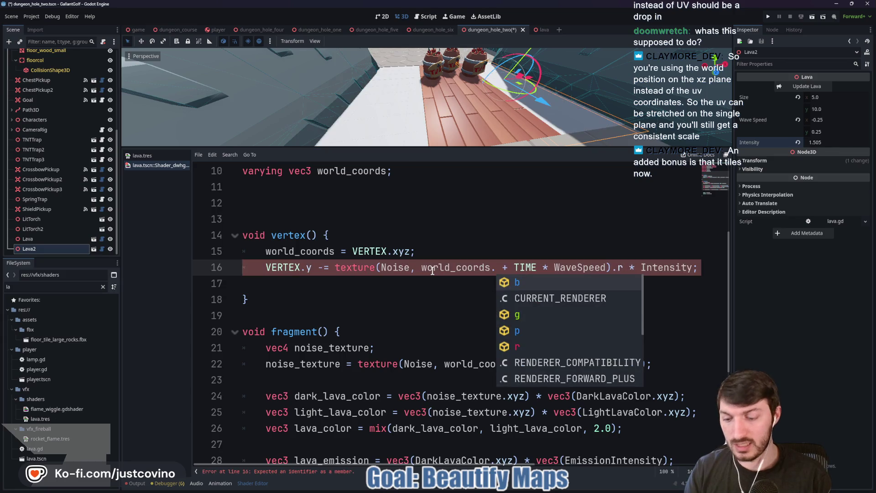
type("xz")
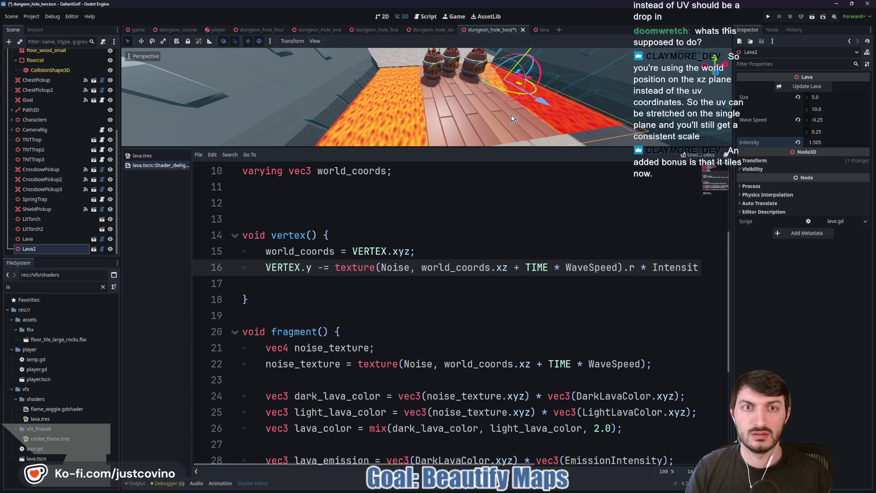
key("ctrl+s")
scroll(511, 114, "up", 5)
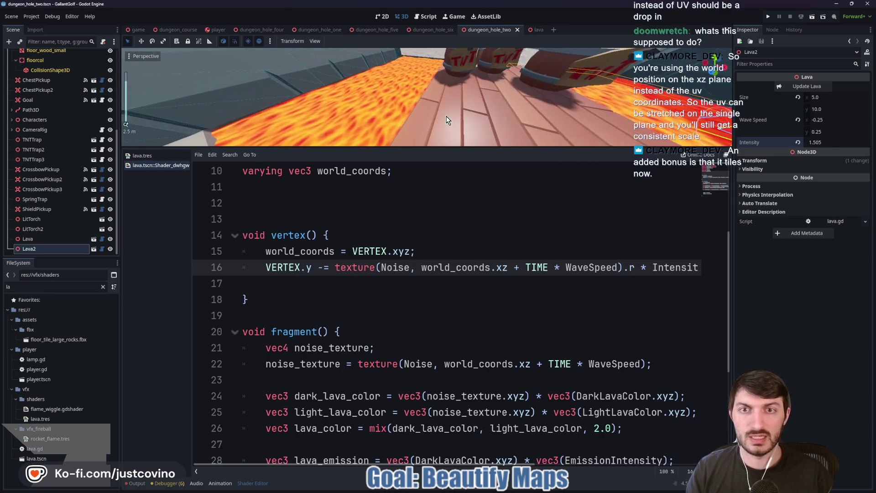
scroll(447, 120, "down", 4)
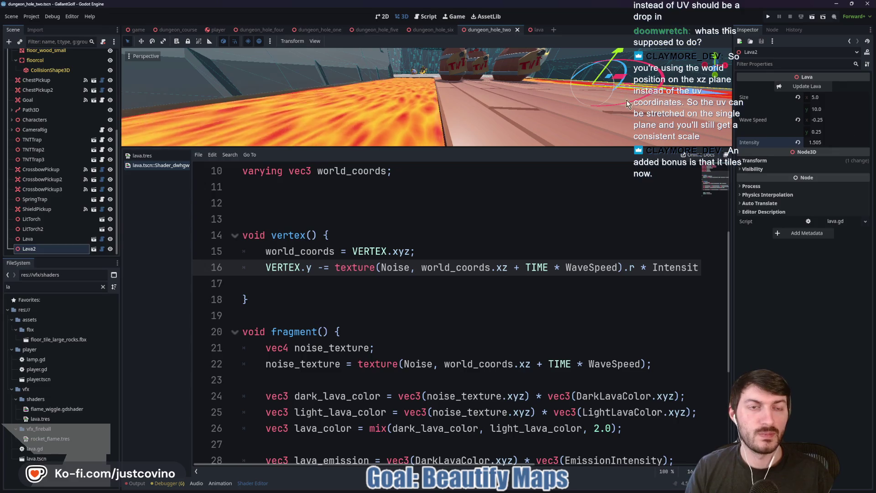
mouse_move(626, 104)
left_mouse_down()
mouse_move(526, 109)
mouse_move(501, 144)
mouse_move(732, 125)
left_mouse_up()
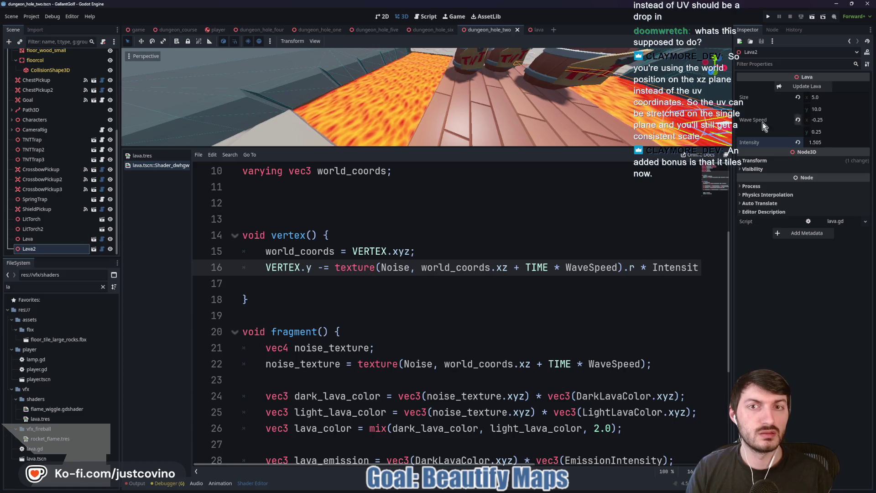
scroll(579, 123, "up", 5)
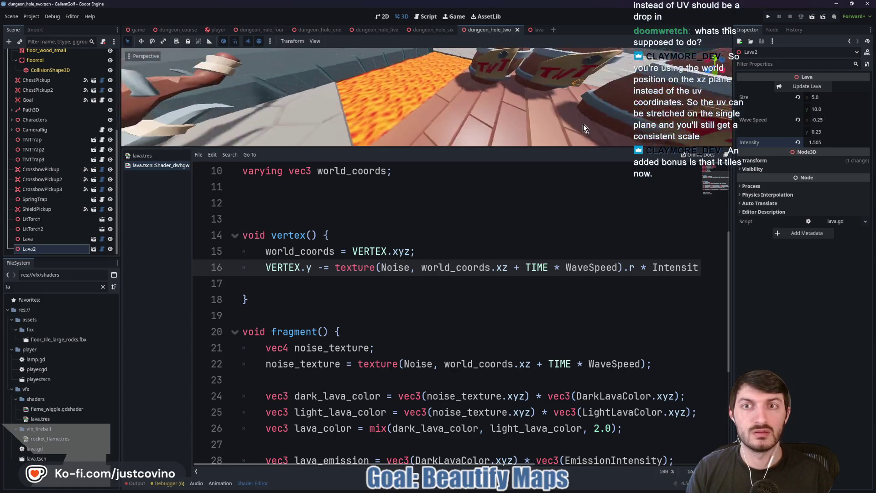
scroll(583, 124, "down", 5)
Raise Lava2's Intensity to 2.0, save dungeon_hole_two, and enlarge the 3D view.
left_click(386, 224)
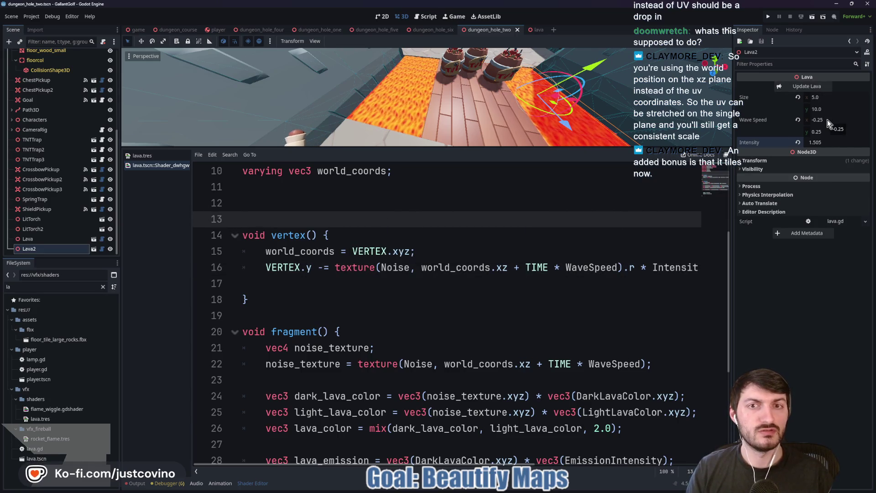
left_click_drag(828, 141, 849, 141)
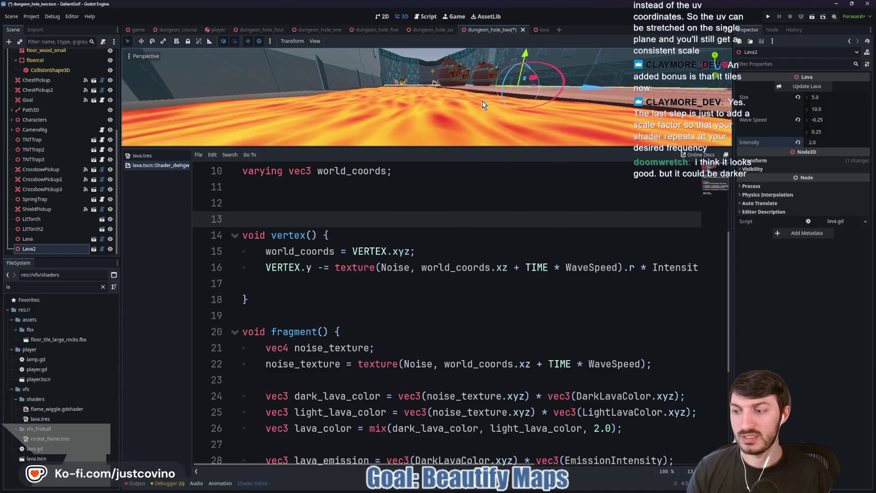
scroll(482, 101, "up", 5)
key("ctrl+s")
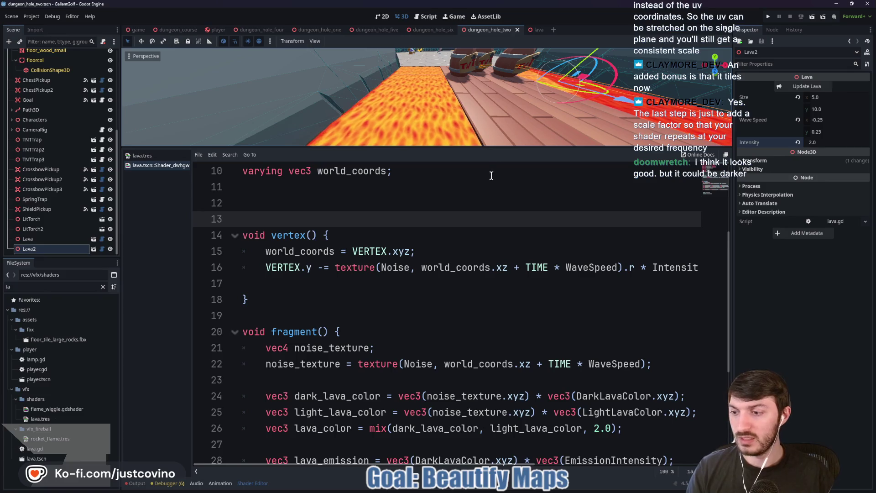
left_click_drag(489, 149, 506, 361)
scroll(516, 266, "down", 5)
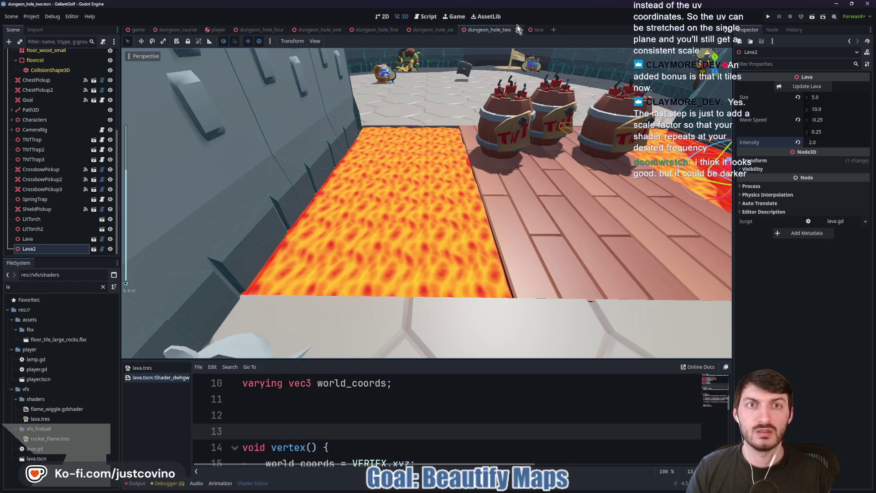
Set lavamesh Subdivide Width and Depth to 32, save the lava scene, return to dungeon_hole_two.
left_click(530, 30)
scroll(358, 172, "down", 8)
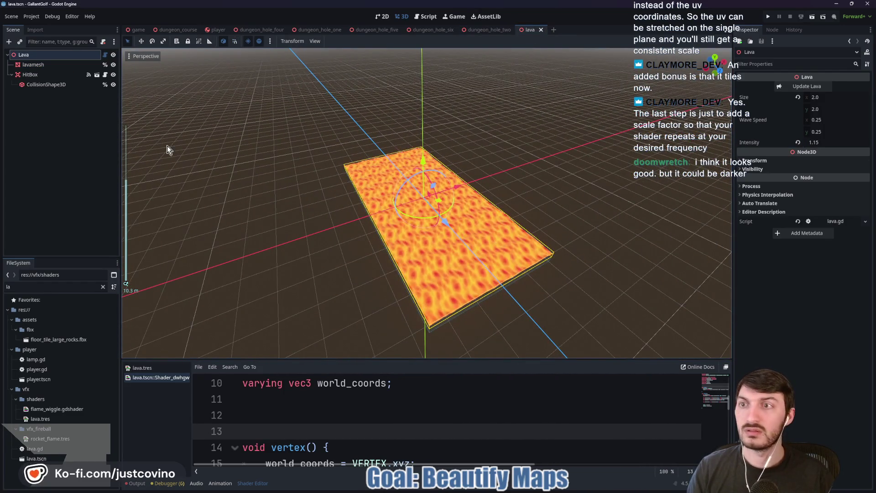
left_click(30, 64)
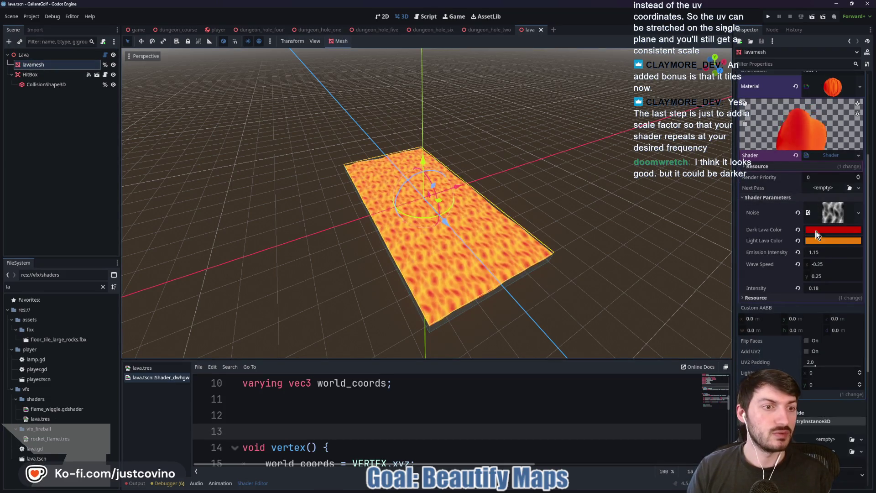
scroll(822, 171, "up", 3)
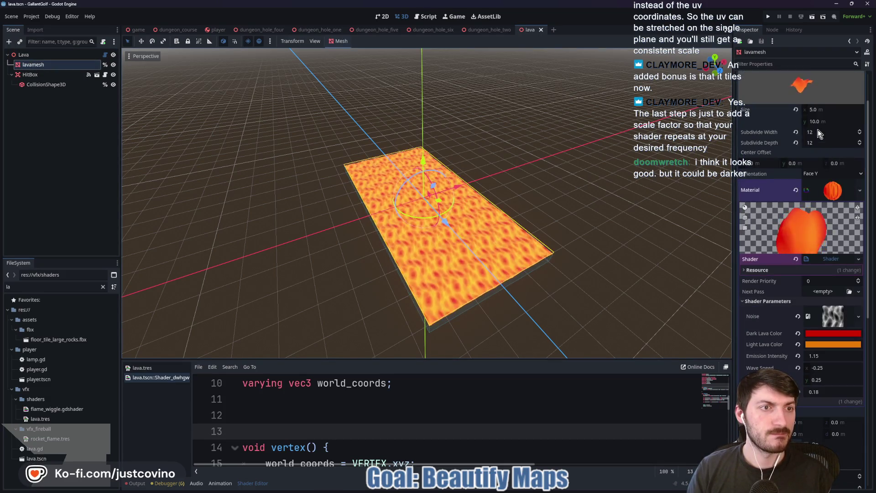
left_click(819, 132)
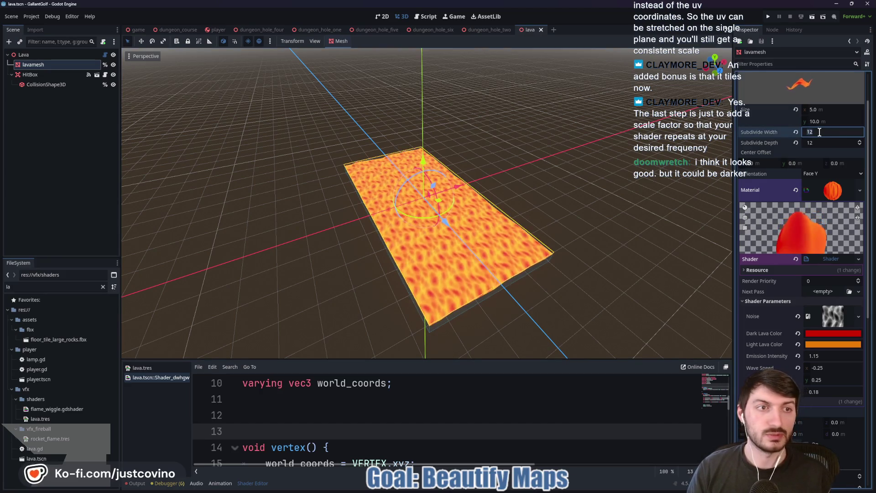
type("32")
key("Tab")
type("32")
key("ctrl+s")
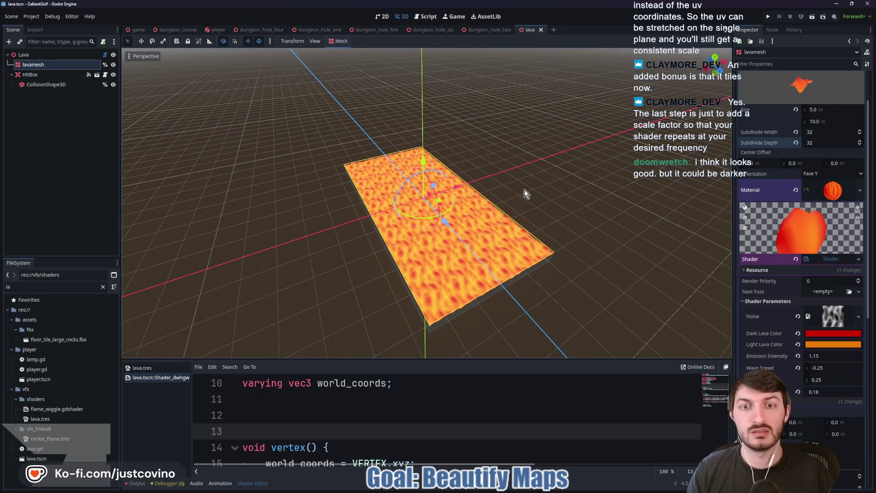
left_click_drag(546, 199, 518, 169)
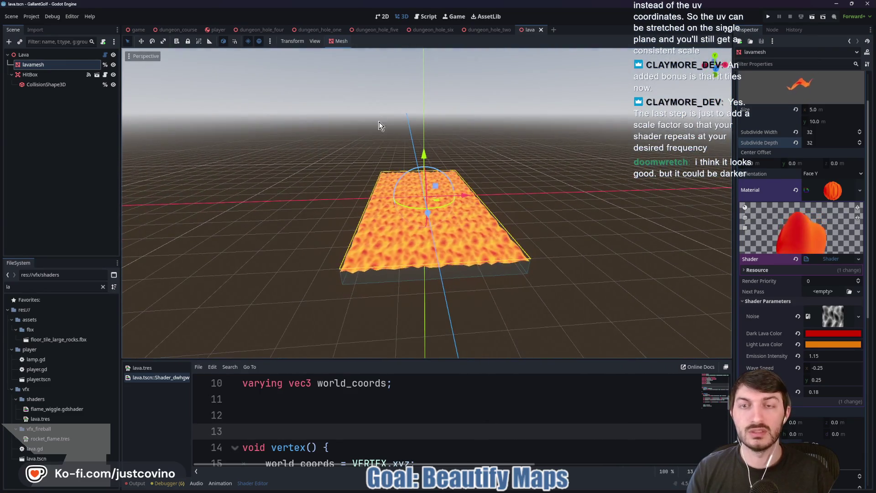
left_click(490, 29)
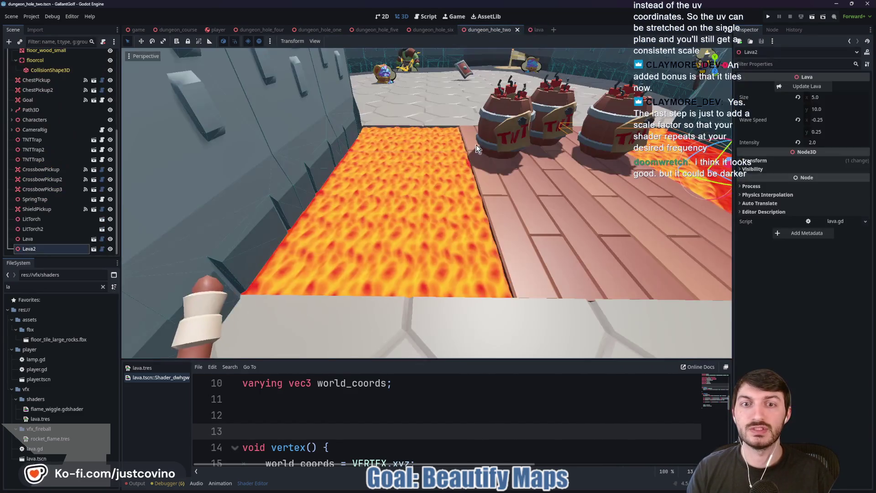
Lower both Lava and Lava2 strips about 0.8 units, save, then open dungeon_course.
mouse_move(607, 214)
left_mouse_down()
mouse_move(525, 201)
mouse_move(528, 219)
mouse_move(517, 209)
mouse_move(556, 199)
mouse_move(484, 201)
mouse_move(495, 203)
left_mouse_up()
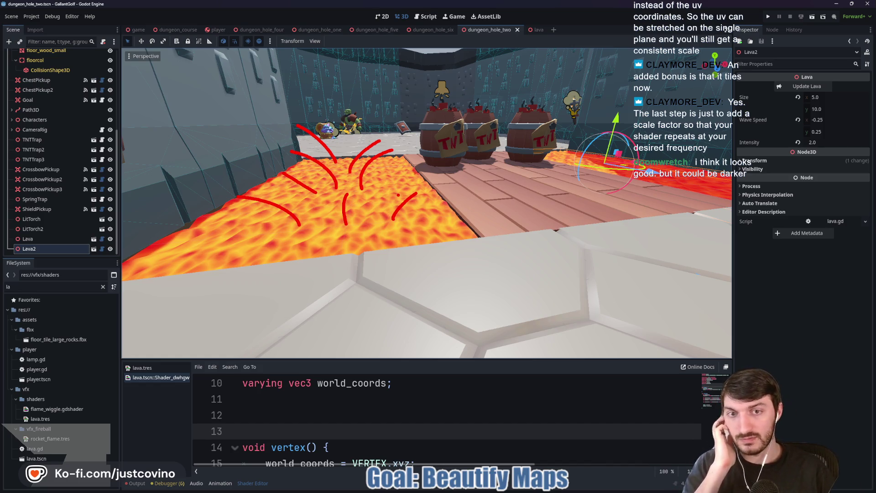
scroll(500, 200, "up", 5)
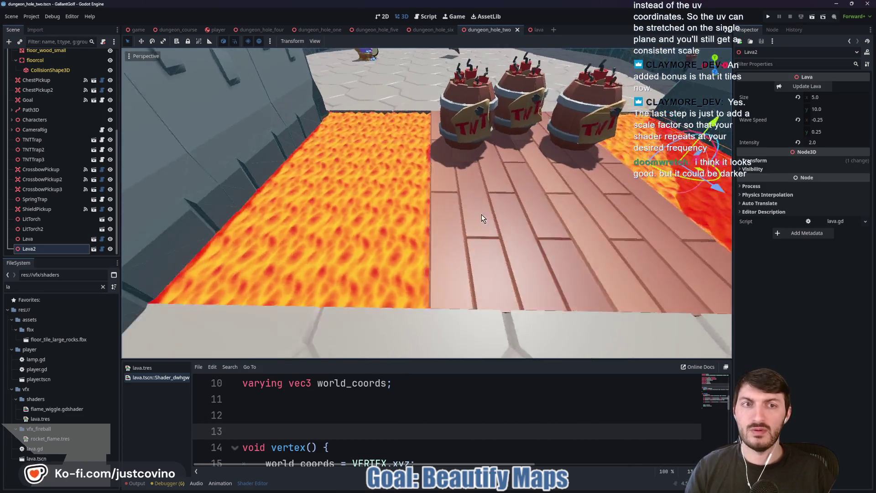
left_click(27, 239, "shift")
key("f")
left_click_drag(502, 130, 511, 162)
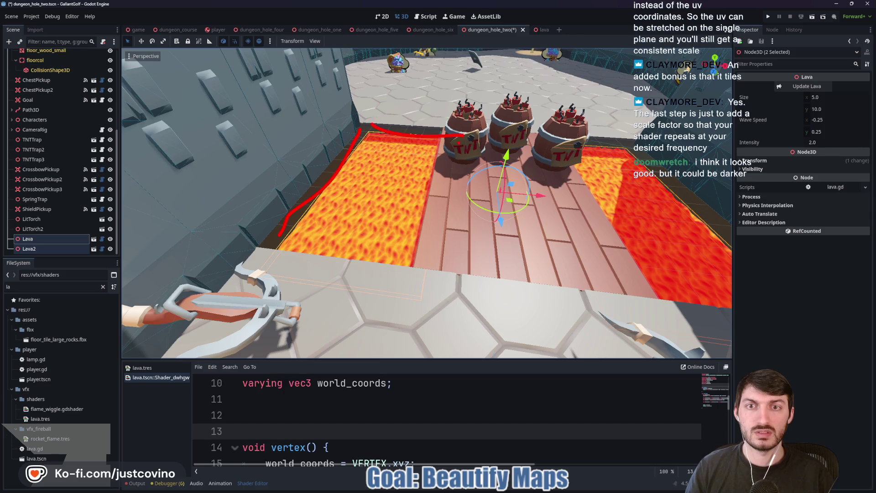
key("ctrl+s")
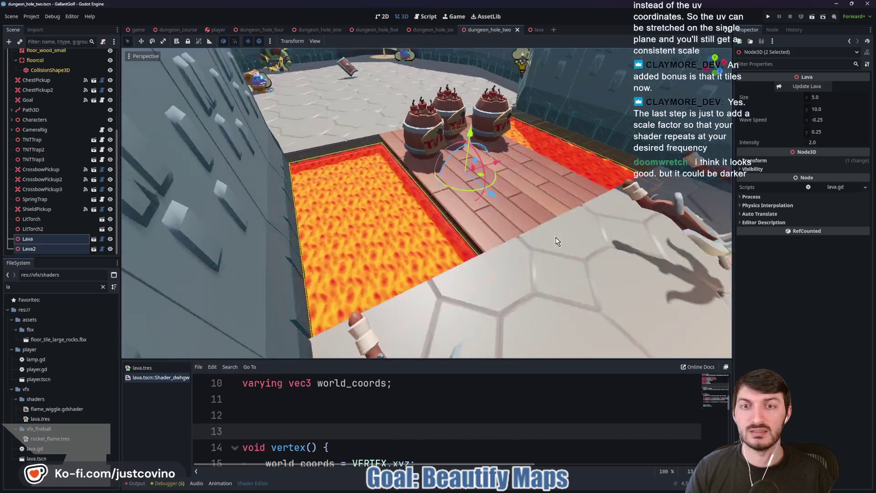
mouse_move(484, 148)
left_mouse_down()
mouse_move(483, 135)
mouse_move(485, 147)
left_mouse_up()
key("ctrl+s")
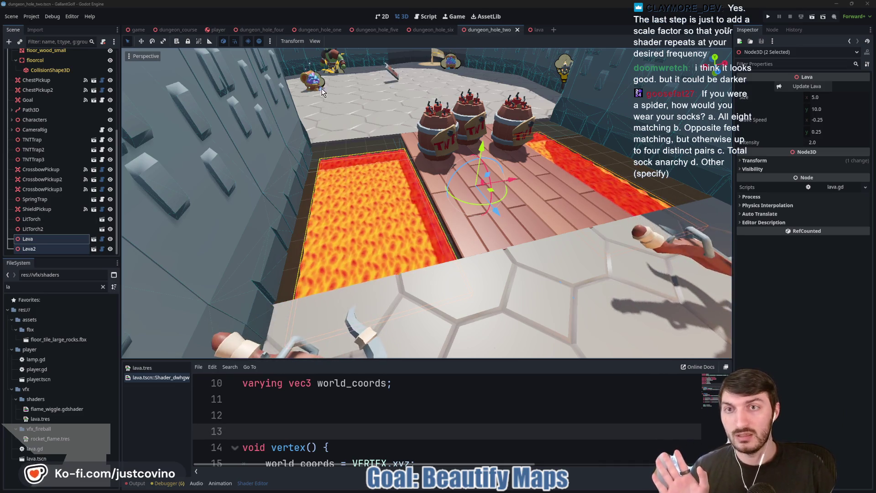
left_click(178, 30)
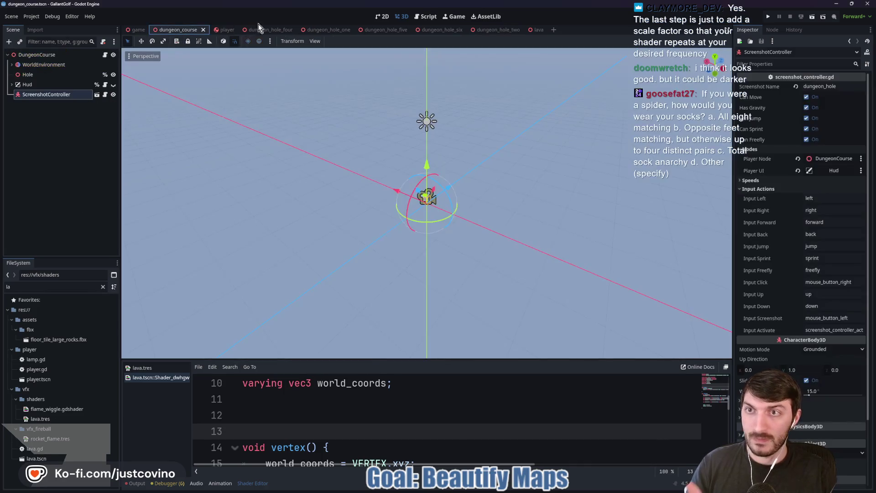
Switch to the 2D workspace and show the game scene's course selection screen.
left_click(382, 16)
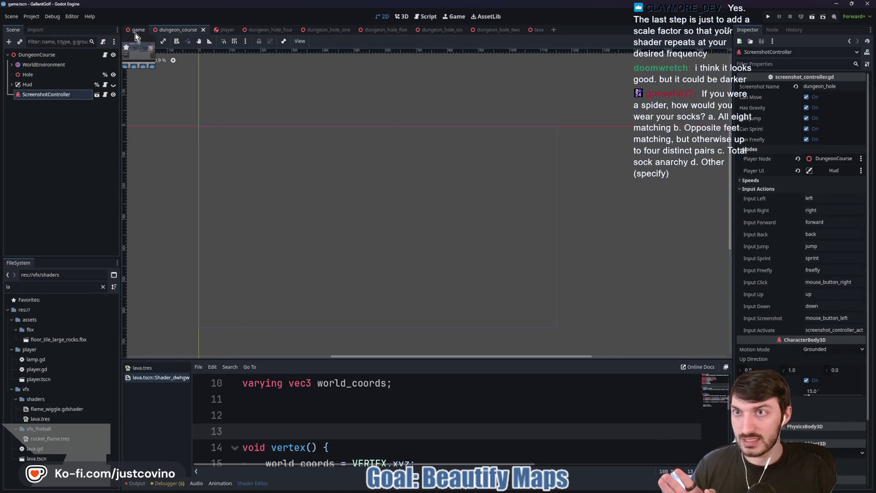
left_click(137, 29)
scroll(499, 209, "up", 3)
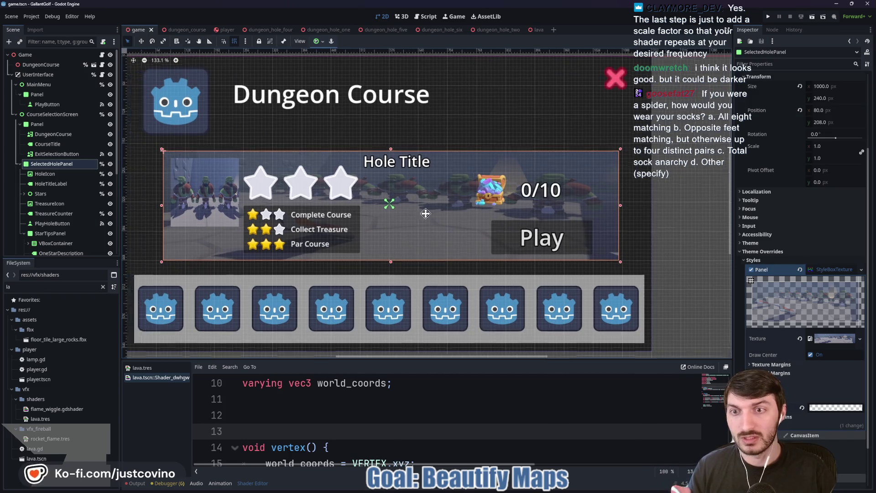
scroll(474, 209, "down", 2)
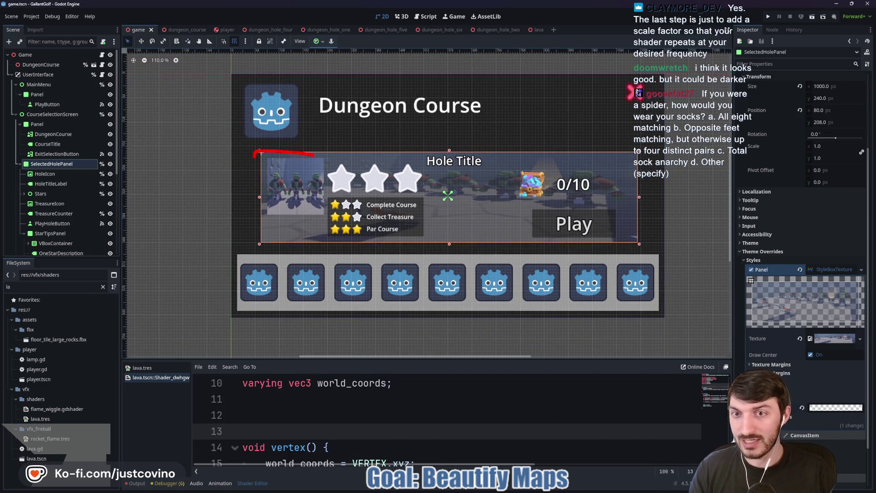